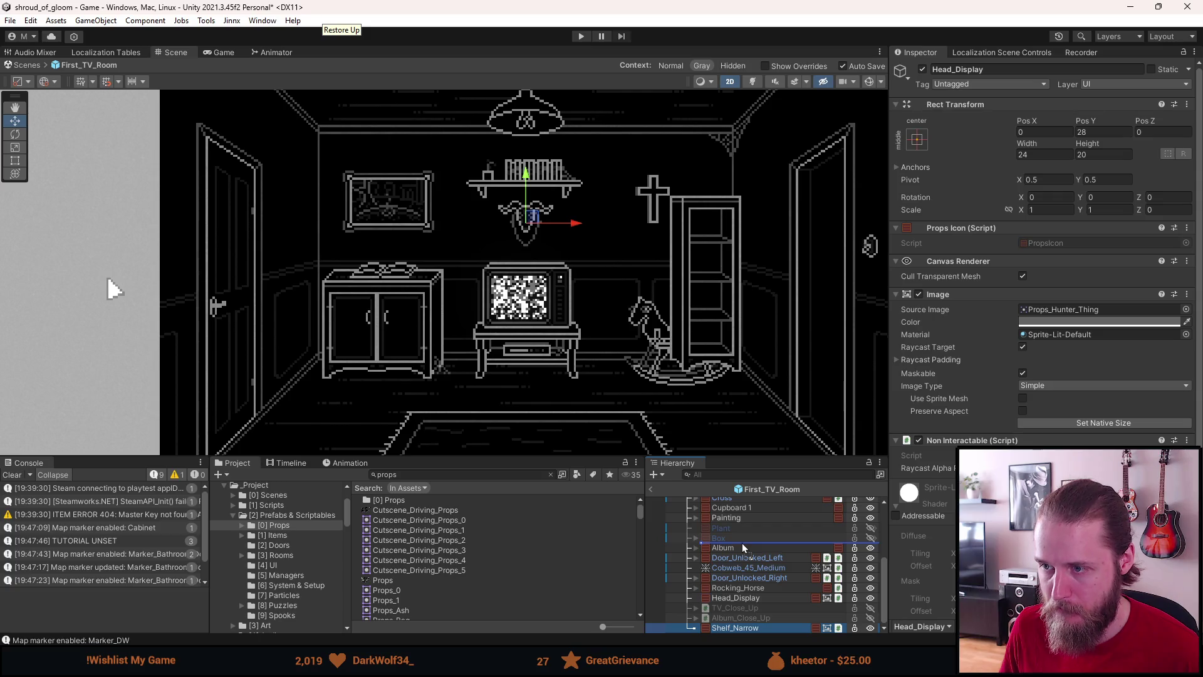
- Set Shelf_Narrow's Rect Transform to Pos X 78.5 and Pos Y 0.5
scroll(742, 318, up, 2)
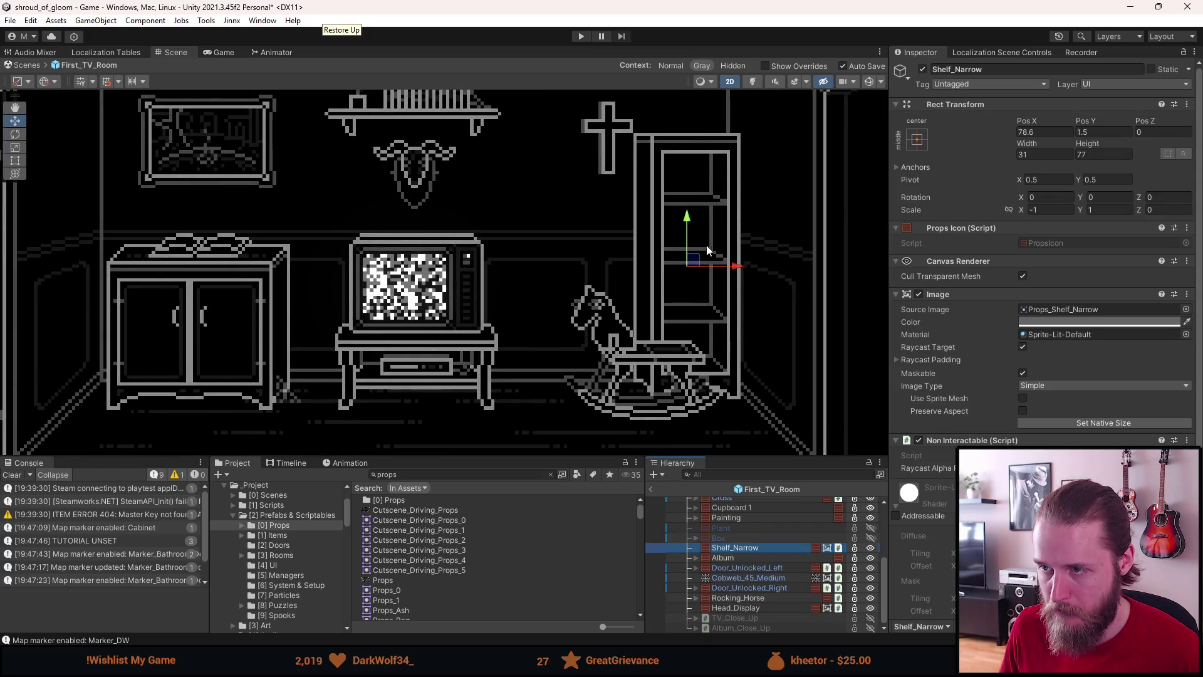
scroll(697, 243, up, 1)
scroll(698, 282, down, 3)
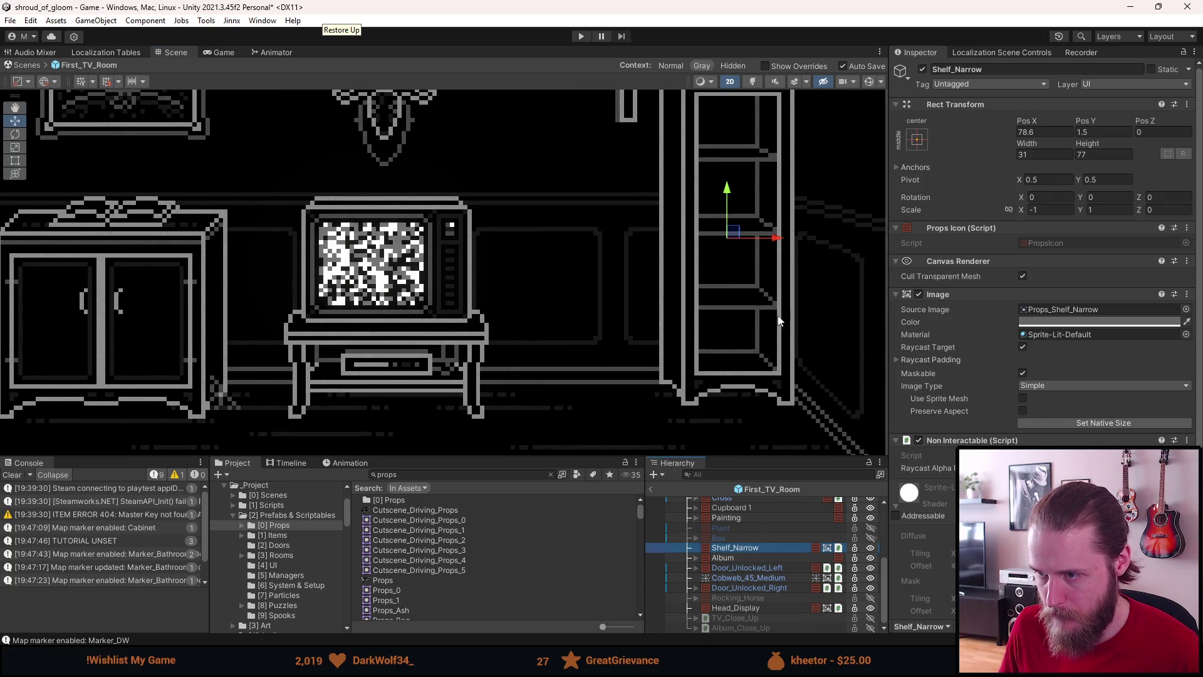
double_click(1029, 132)
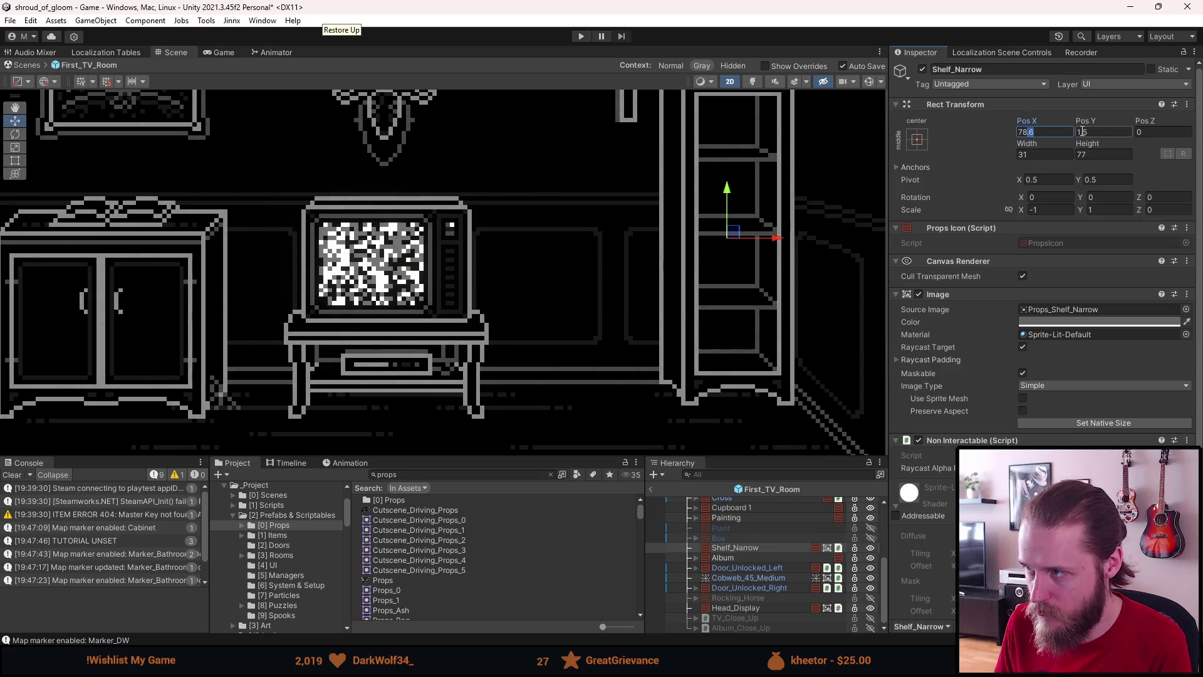
double_click(1078, 132)
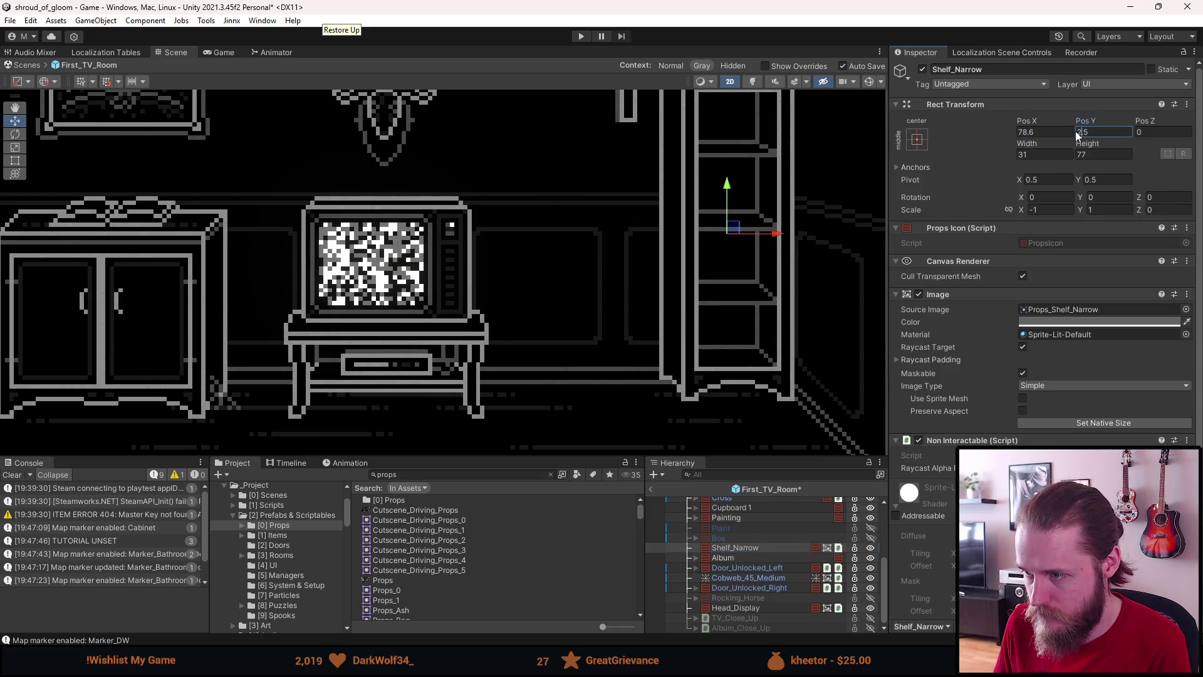
key(BackSpace)
text(0.)
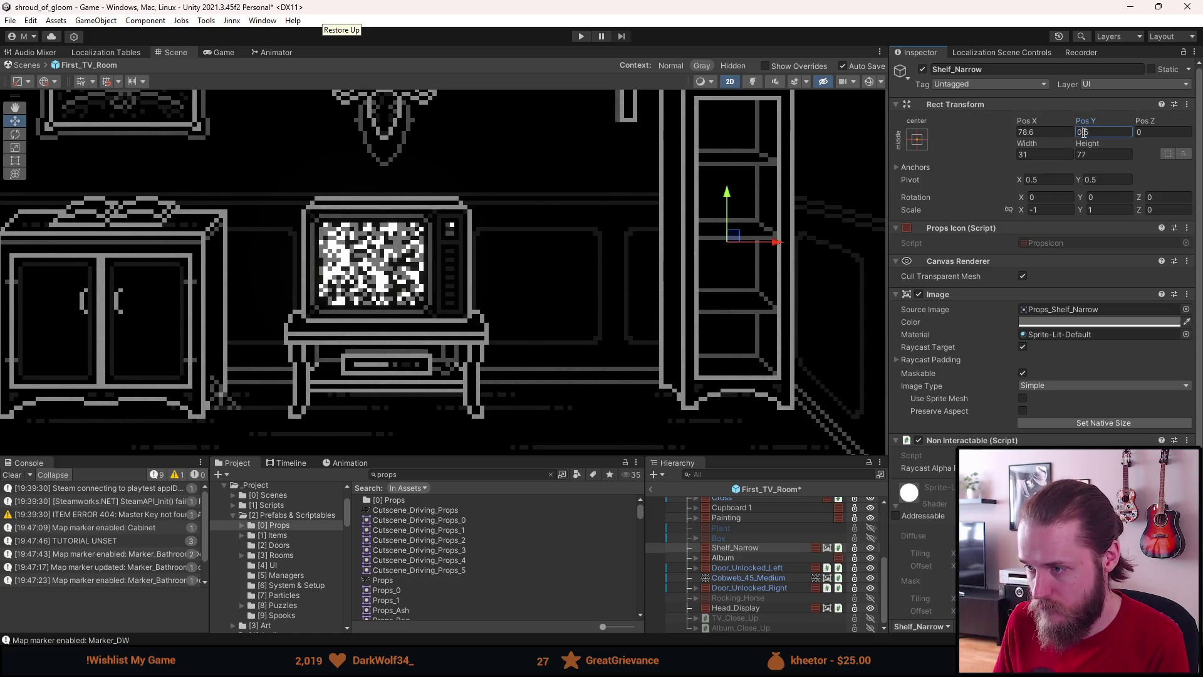
click(1020, 131)
key(BackSpace)
text(5)
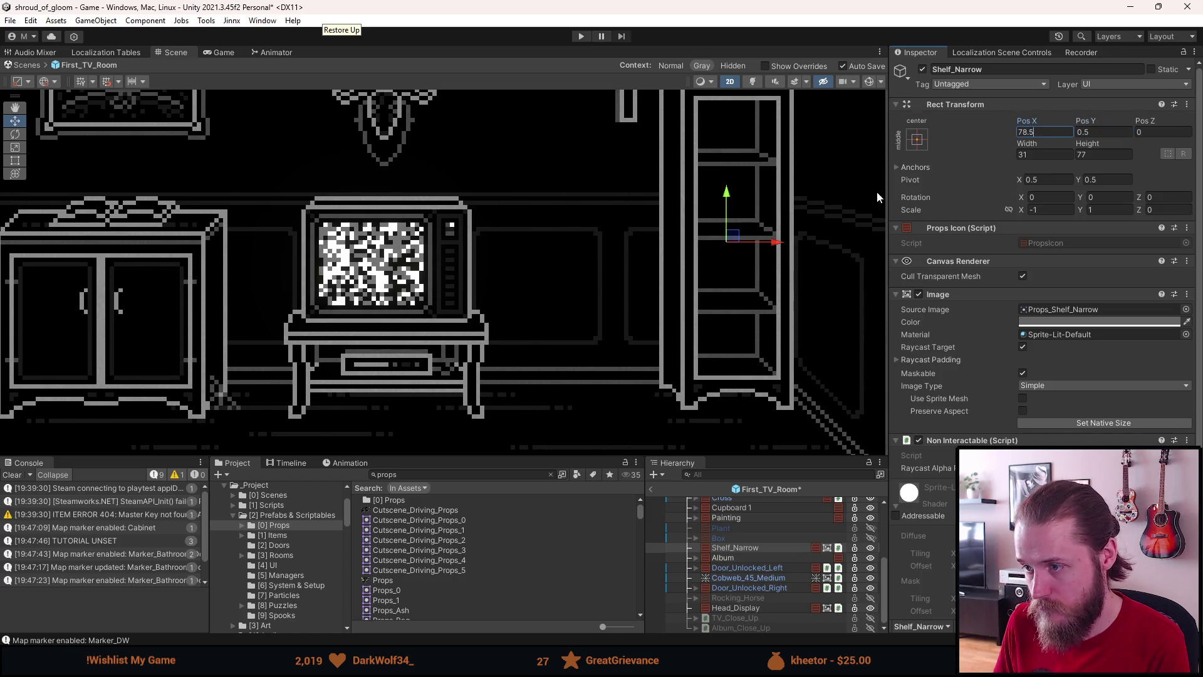
scroll(759, 241, down, 8)
click(696, 346)
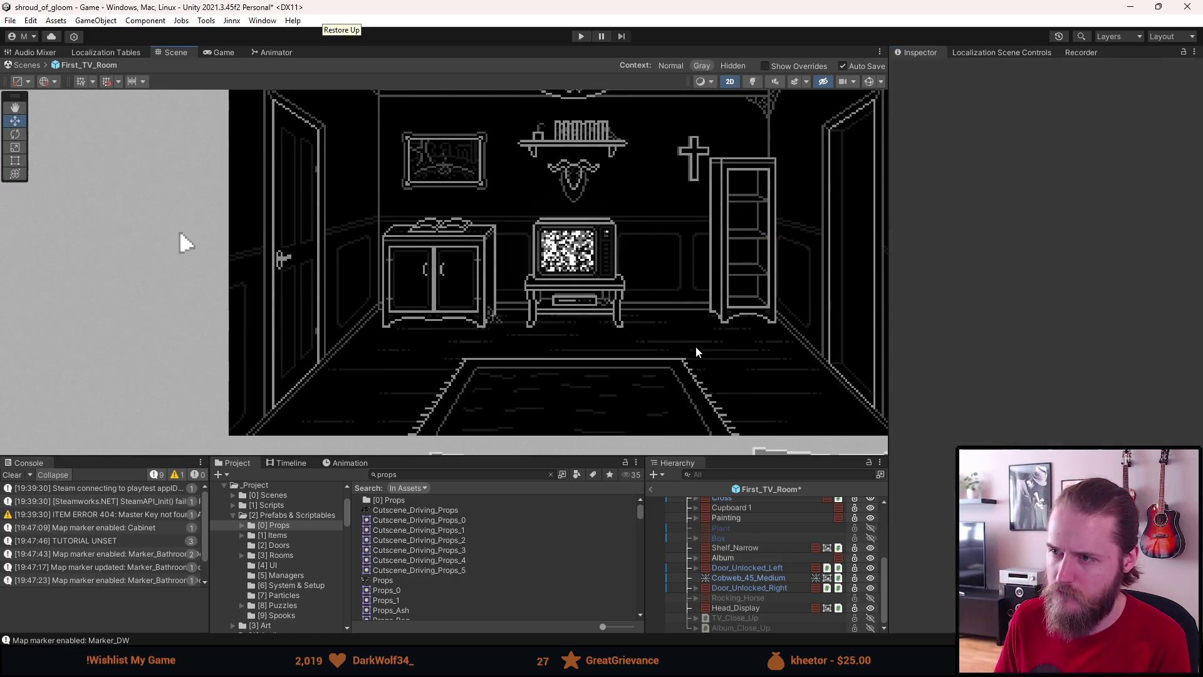
scroll(706, 307, up, 5)
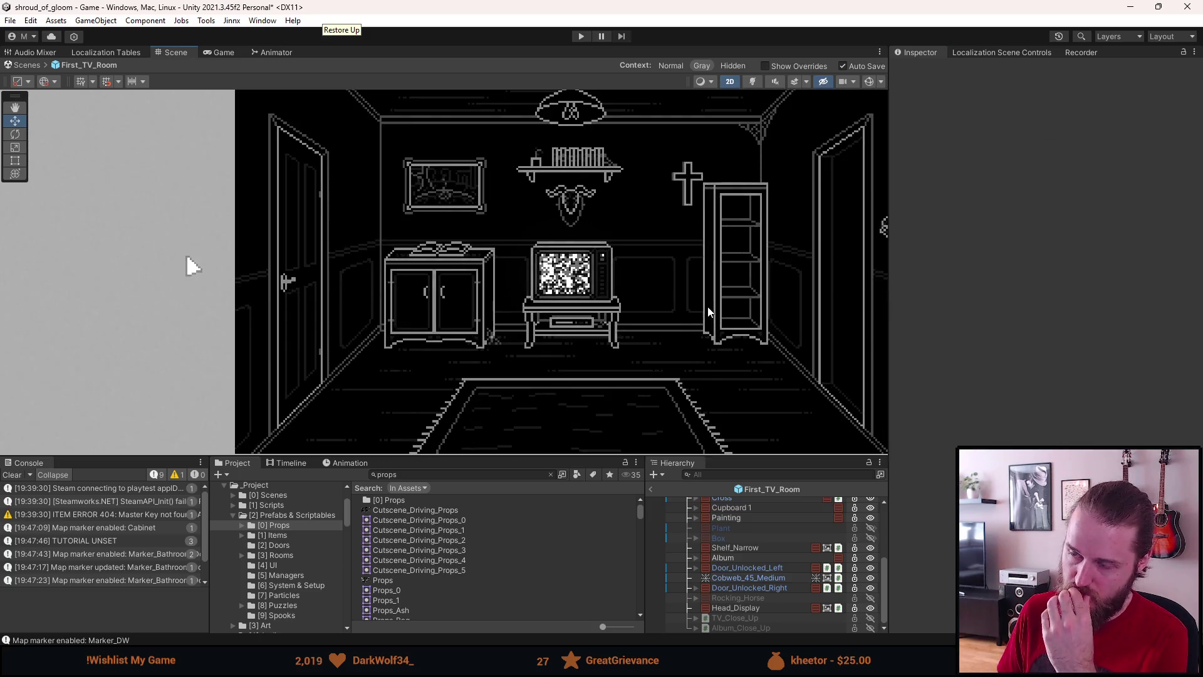
drag(693, 260, 693, 314)
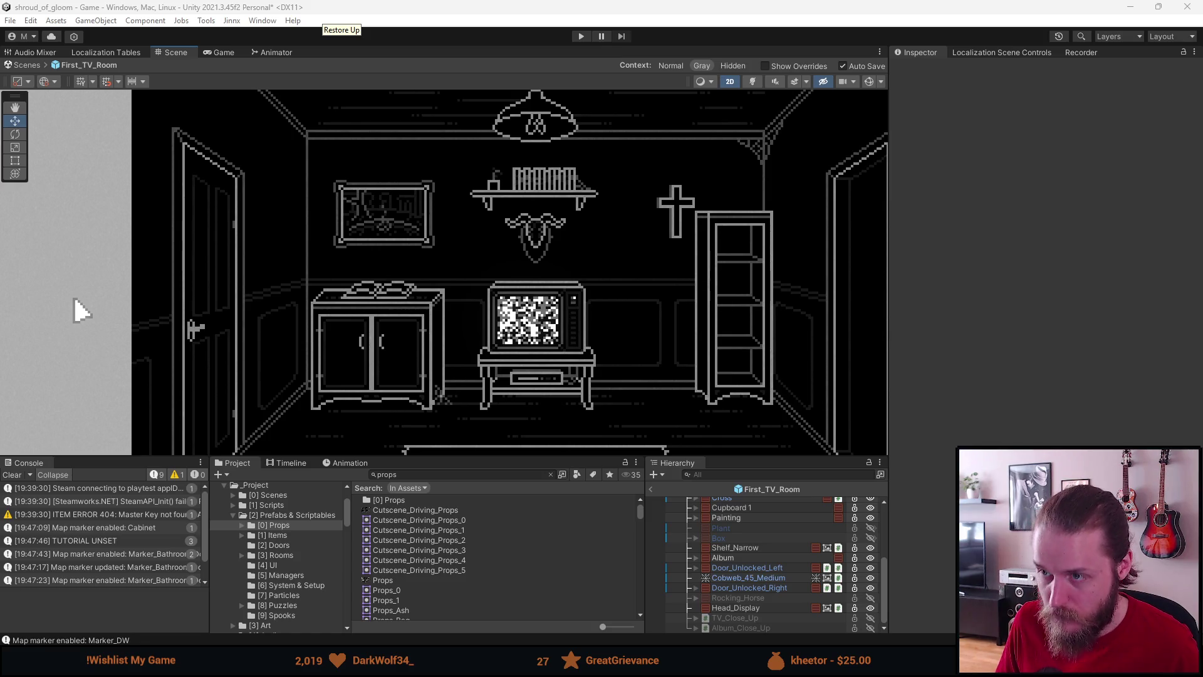
- Drag the Cross down under the wall shelf
scroll(753, 544, up, 3)
click(741, 535)
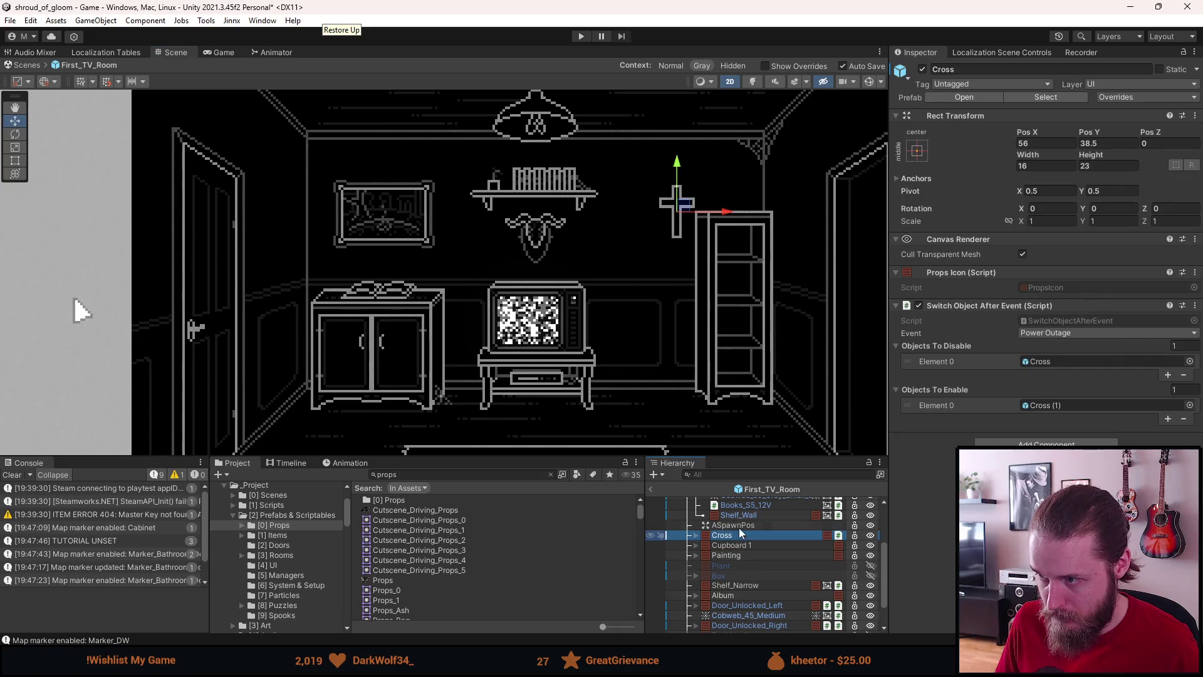
drag(682, 205, 540, 234)
- Move Head_Display onto the right wall above the bookcase
click(726, 555)
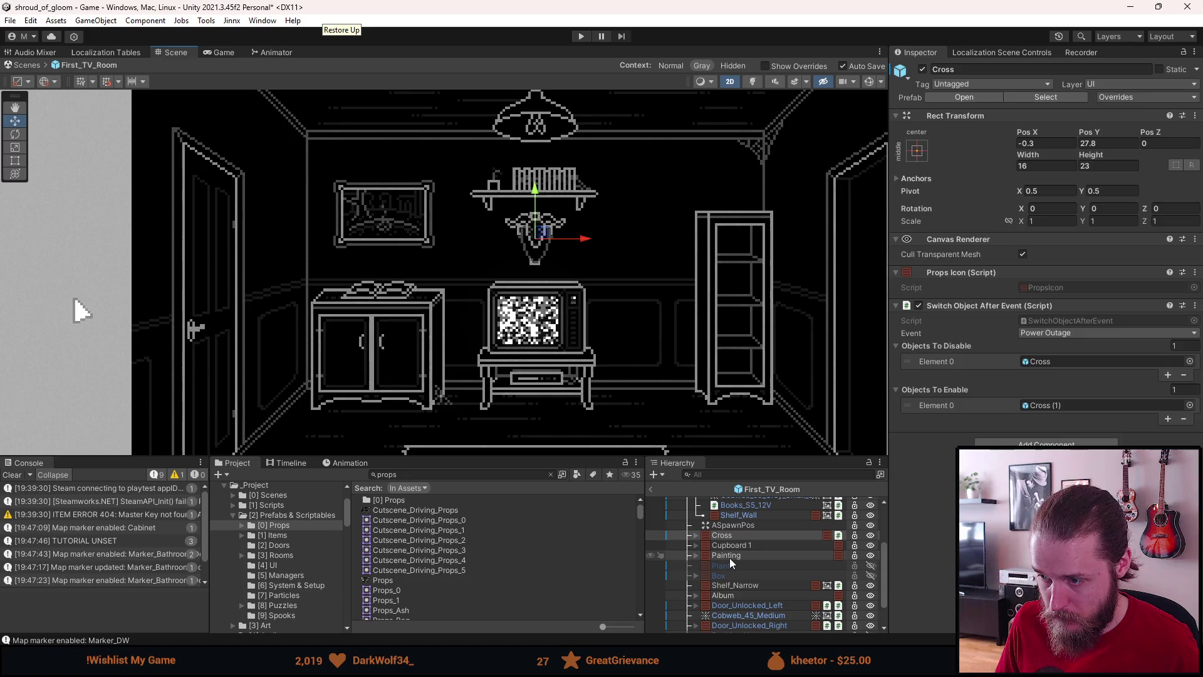
scroll(733, 583, down, 3)
click(731, 608)
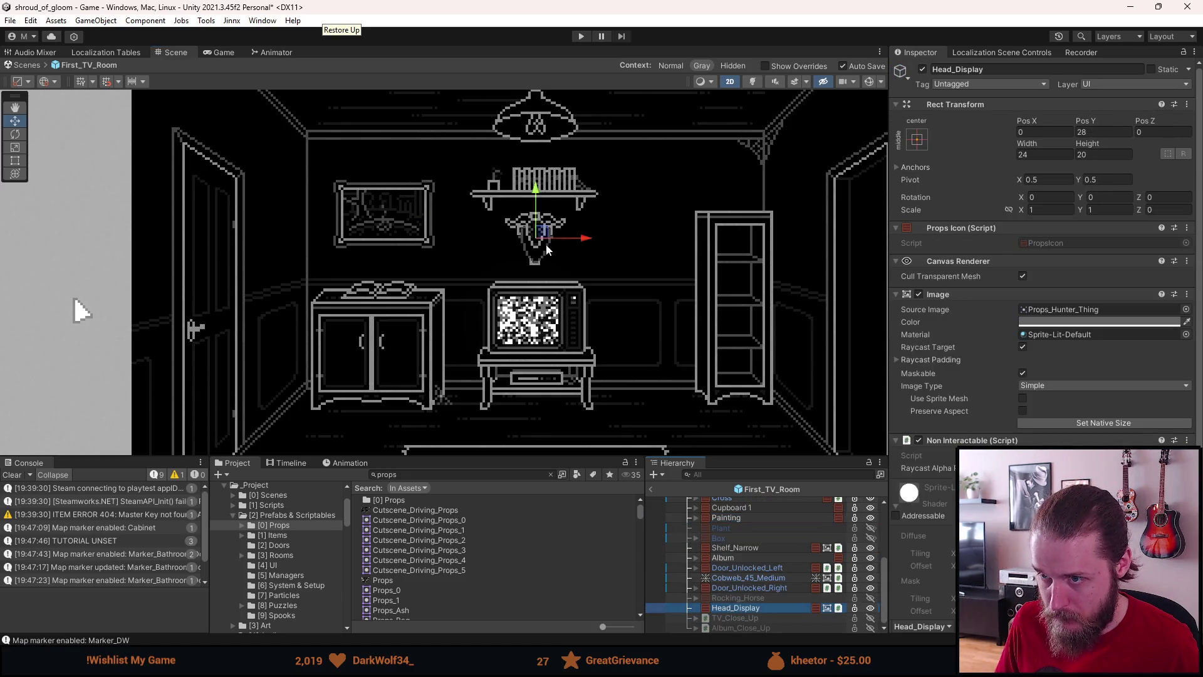
mouse_move(539, 234)
mouse_down()
mouse_move(661, 211)
mouse_move(652, 213)
mouse_up()
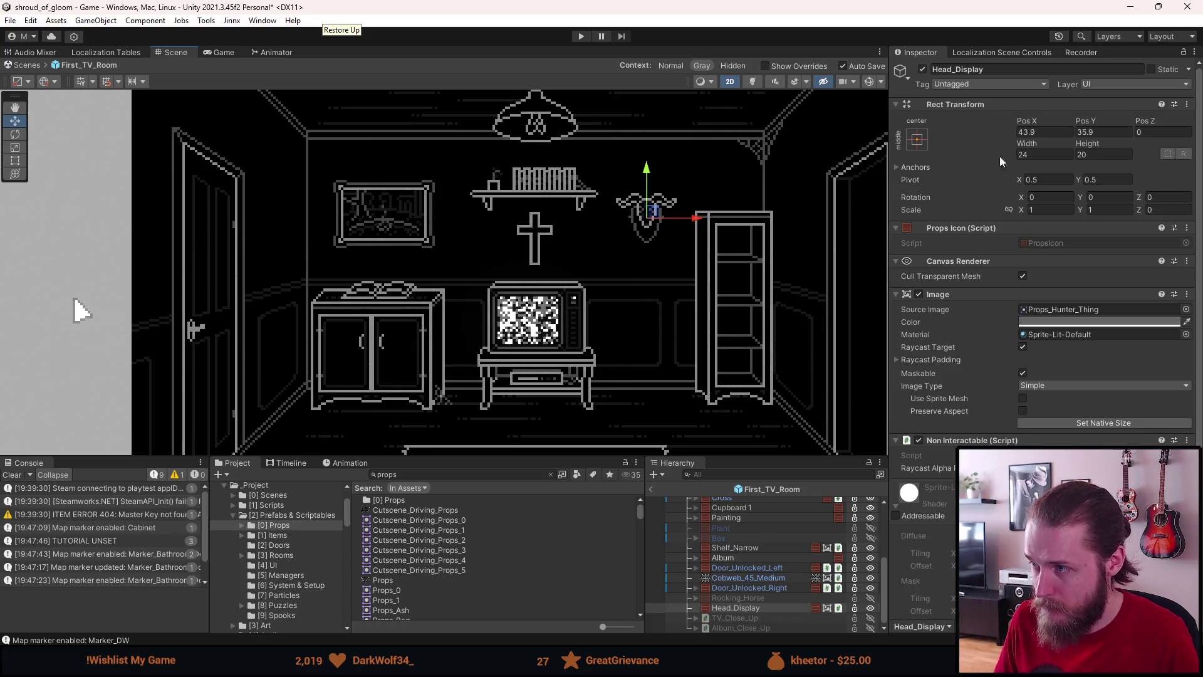
click(1045, 132)
drag(1045, 133, 1028, 139)
text(4)
key(Tab)
text(36)
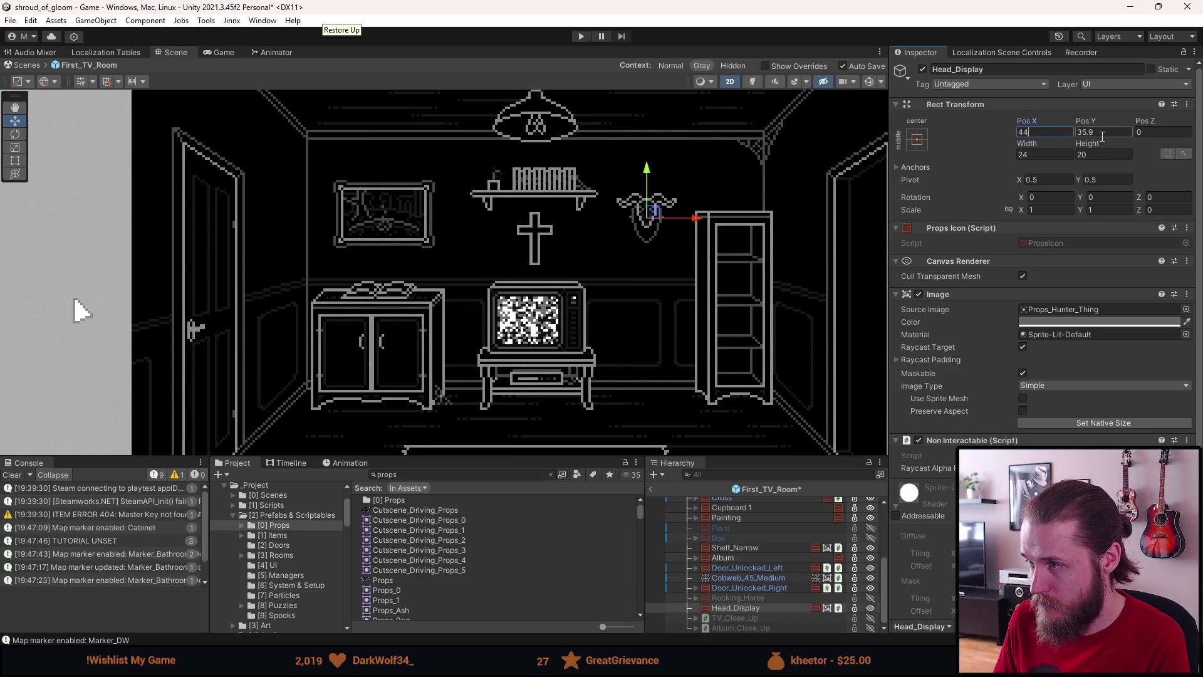
scroll(735, 280, down, 3)
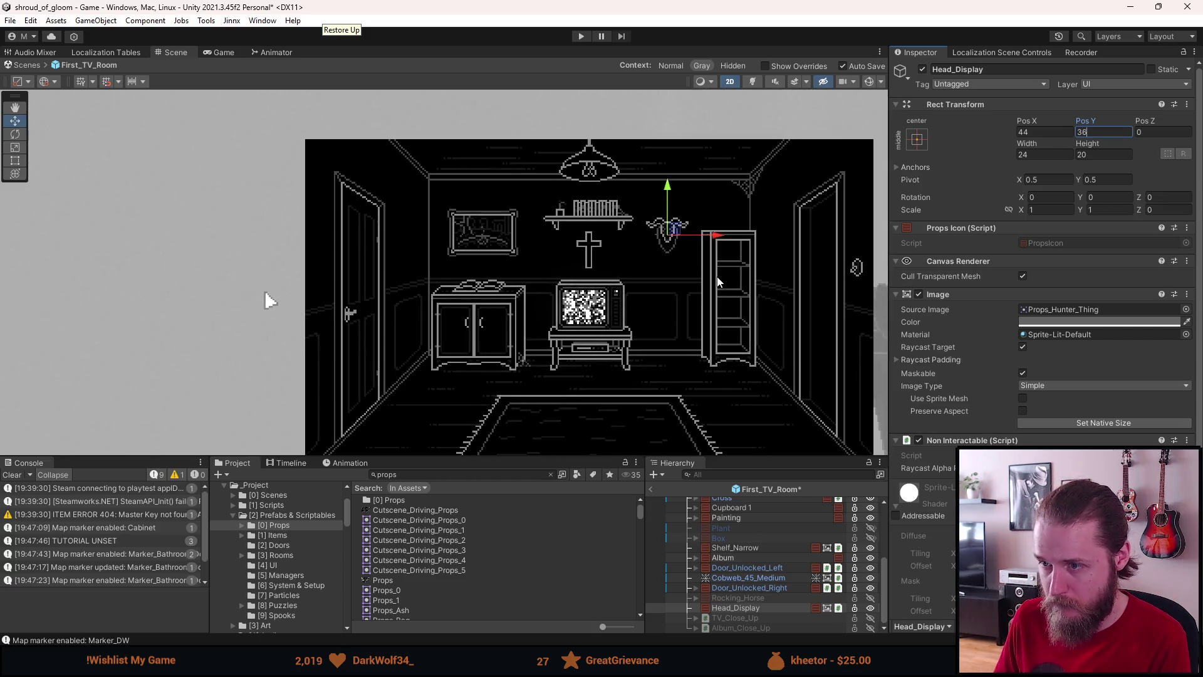
scroll(718, 282, up, 3)
mouse_move(658, 200)
mouse_down()
mouse_move(744, 166)
mouse_move(664, 170)
mouse_move(660, 200)
mouse_up()
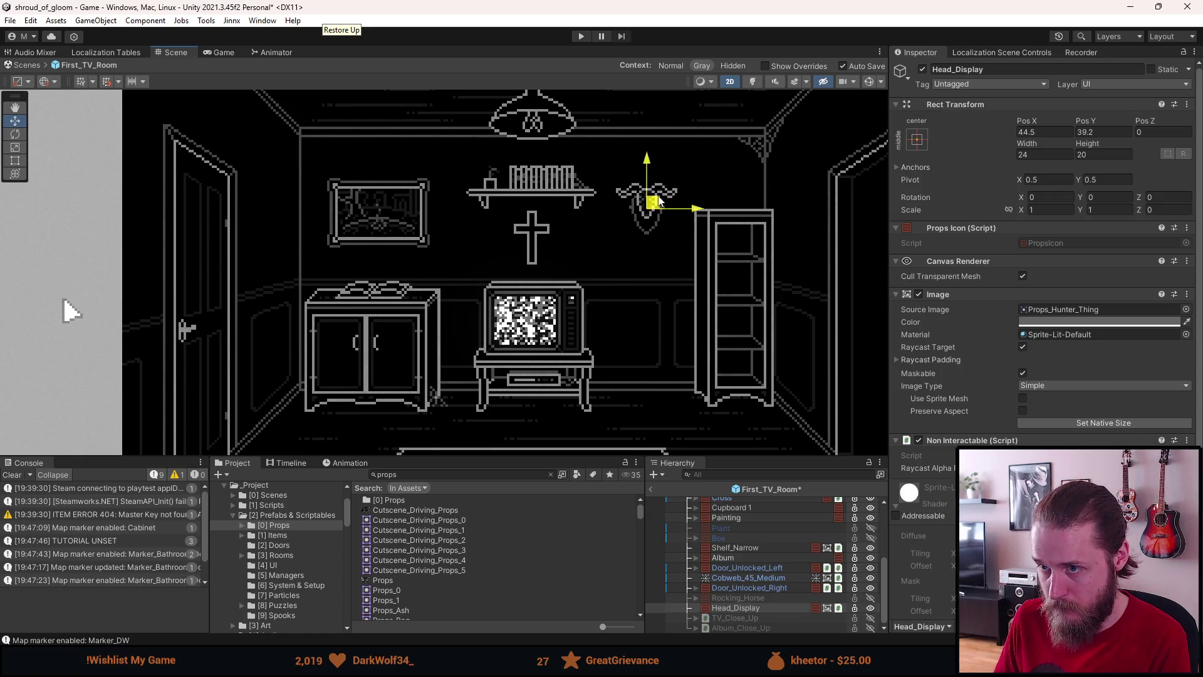
- Set Head_Display to Pos X 45, Pos Y 39 and save the scene
click(1043, 132)
text(45)
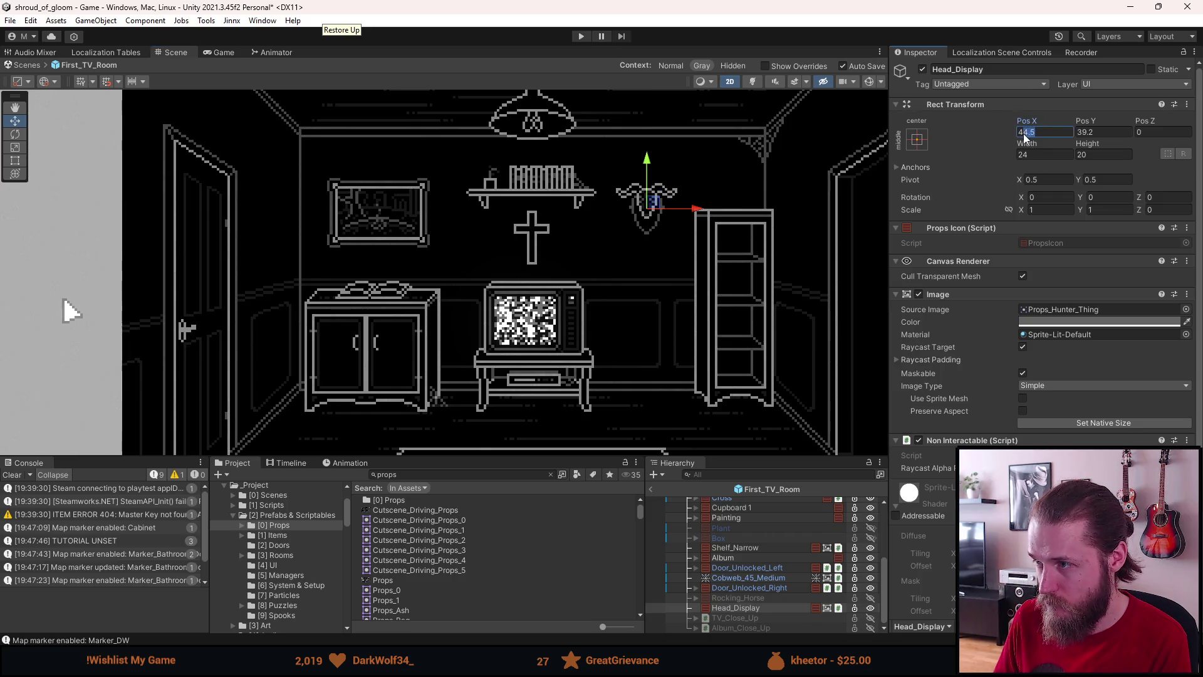
click(1085, 133)
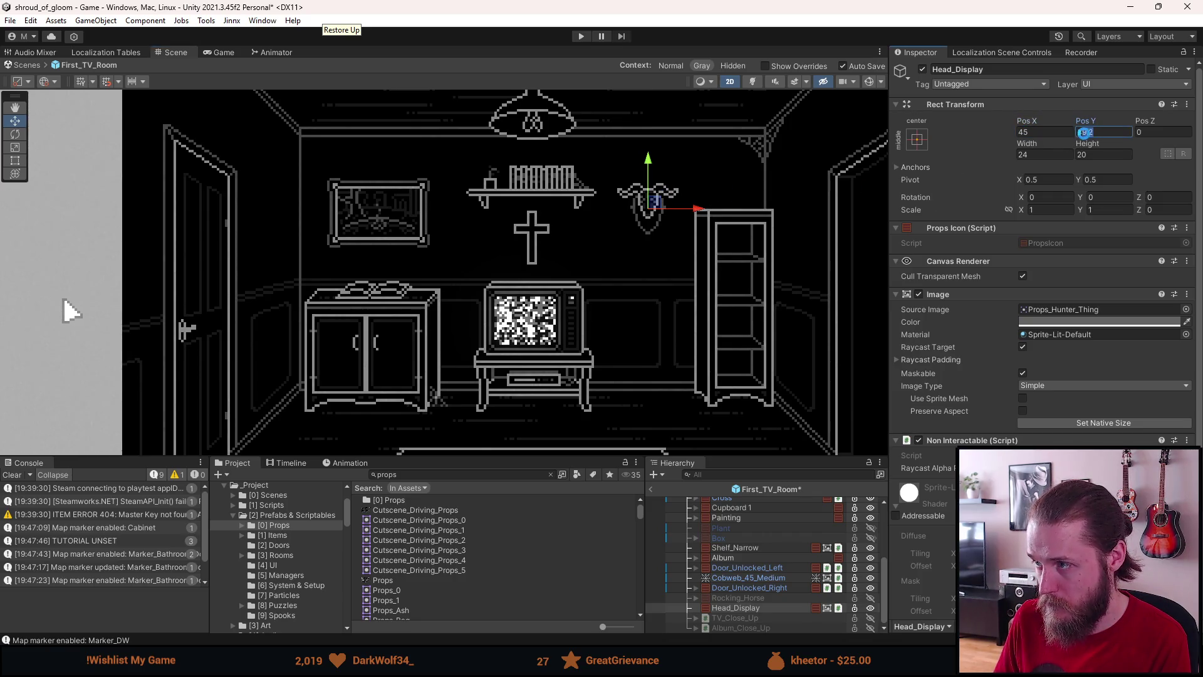
text(39)
scroll(644, 421, down, 2)
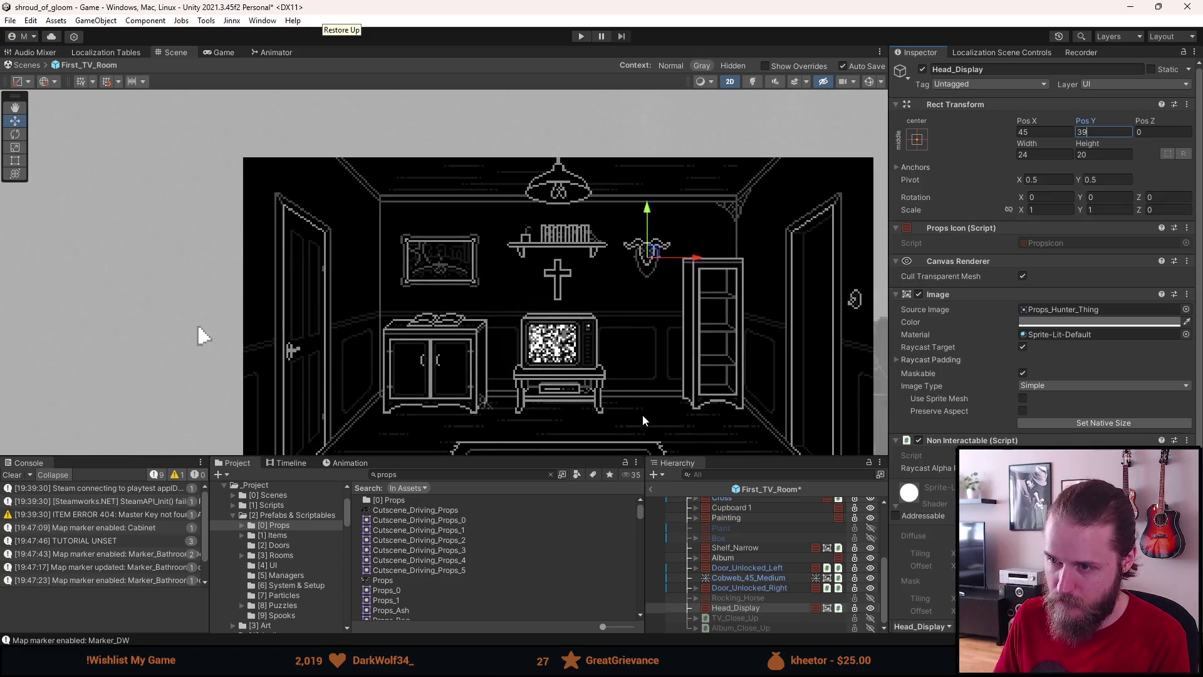
scroll(637, 397, up, 3)
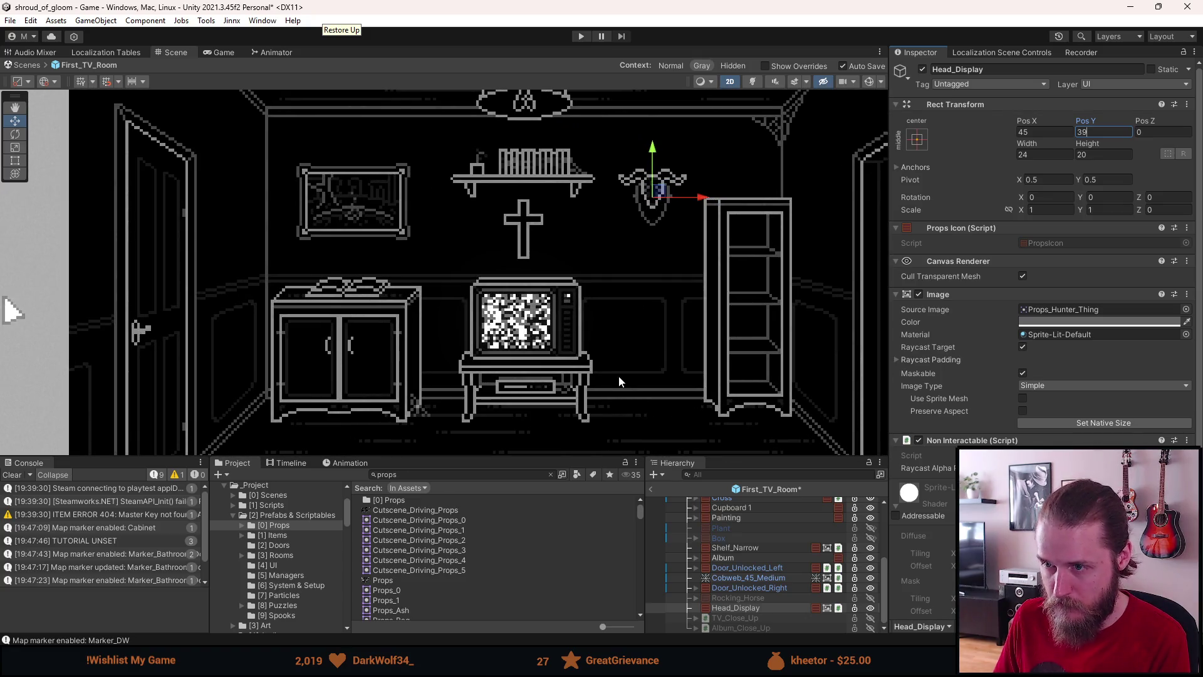
click(738, 548)
key(ctrl+s)
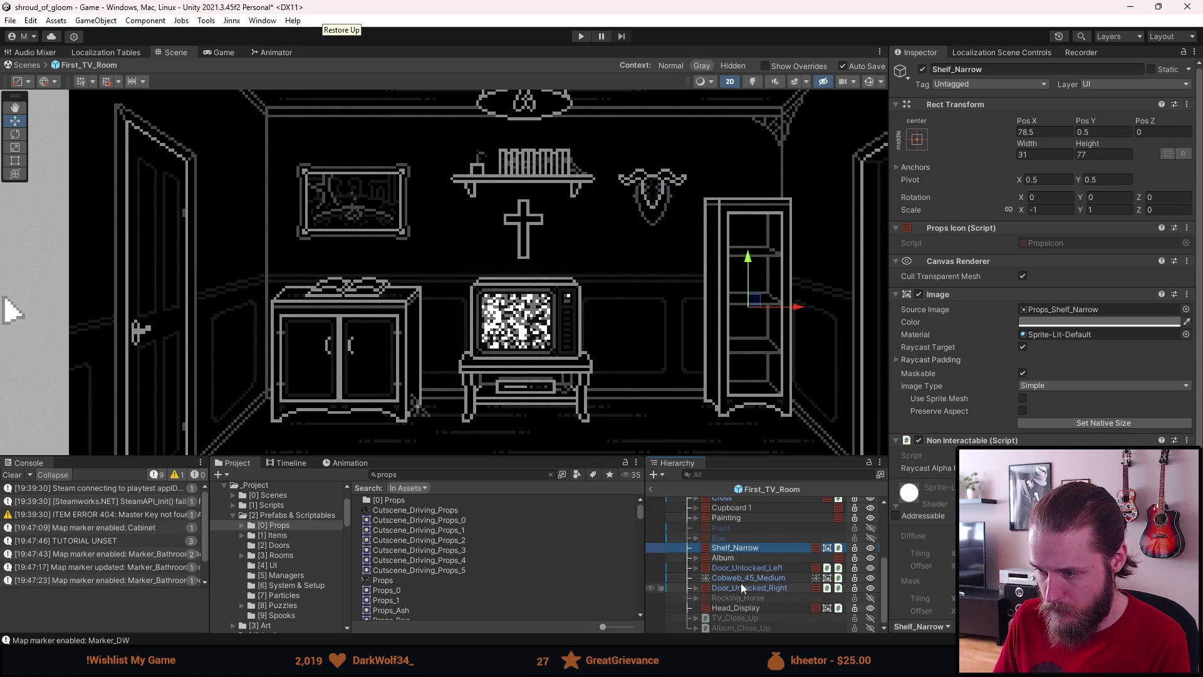
- Raise the wall shelf to Pos Y 50.5
scroll(740, 602, up, 3)
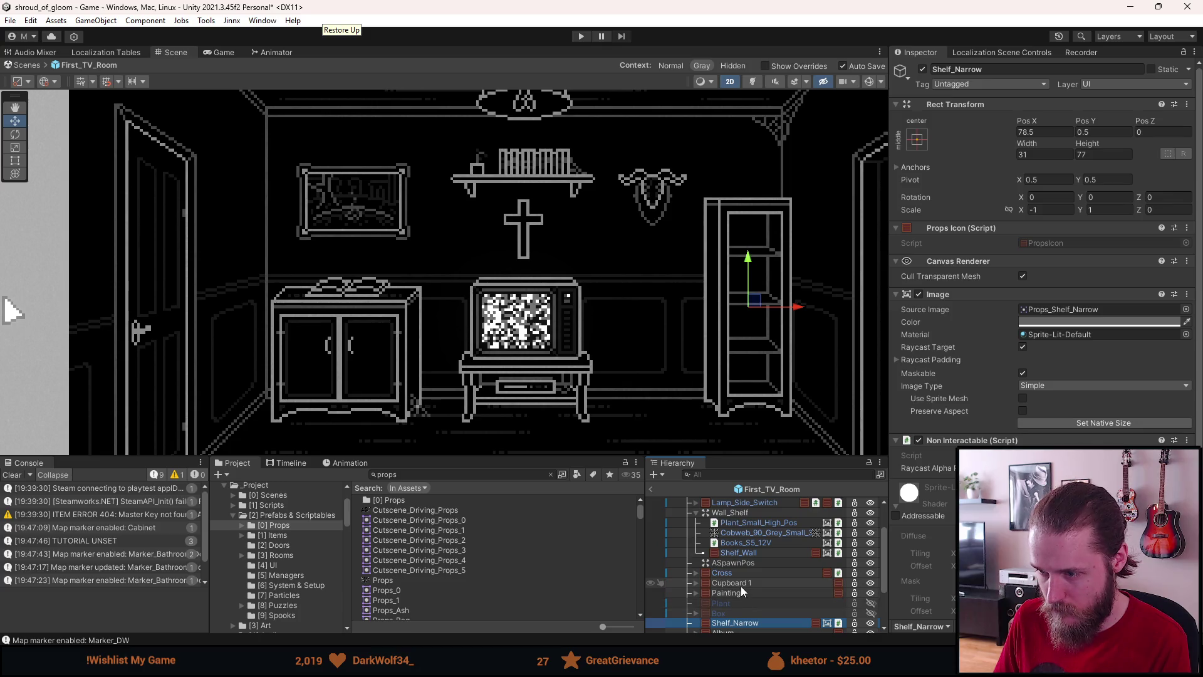
scroll(742, 577, up, 2)
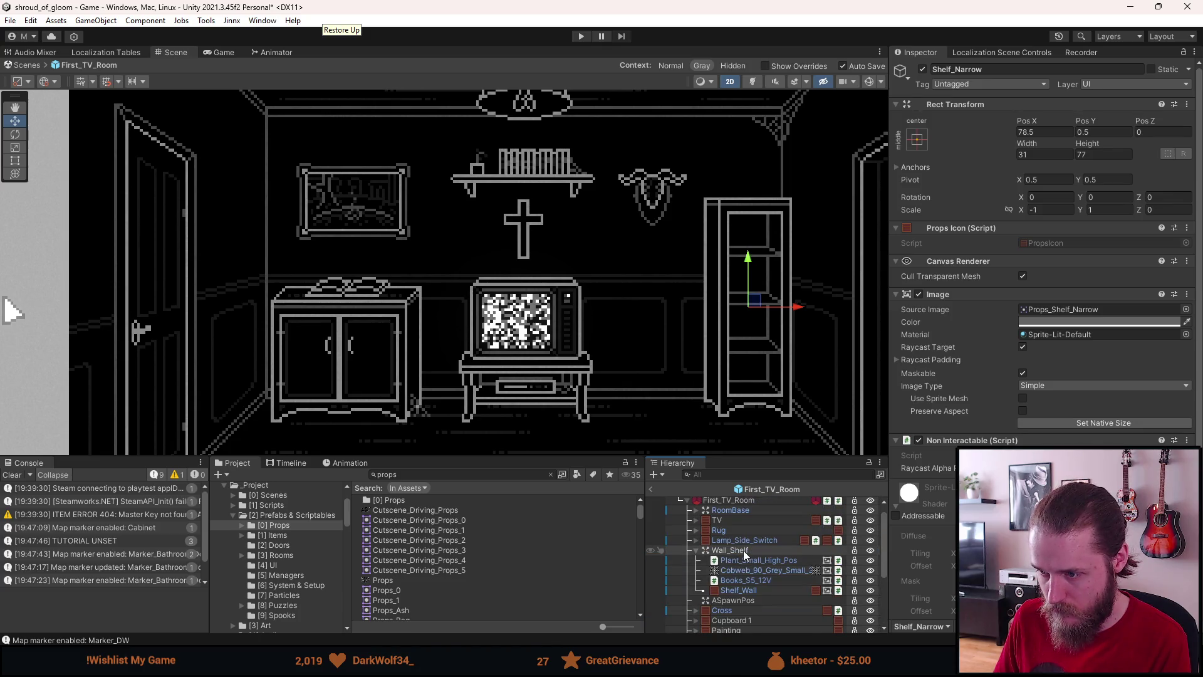
click(743, 550)
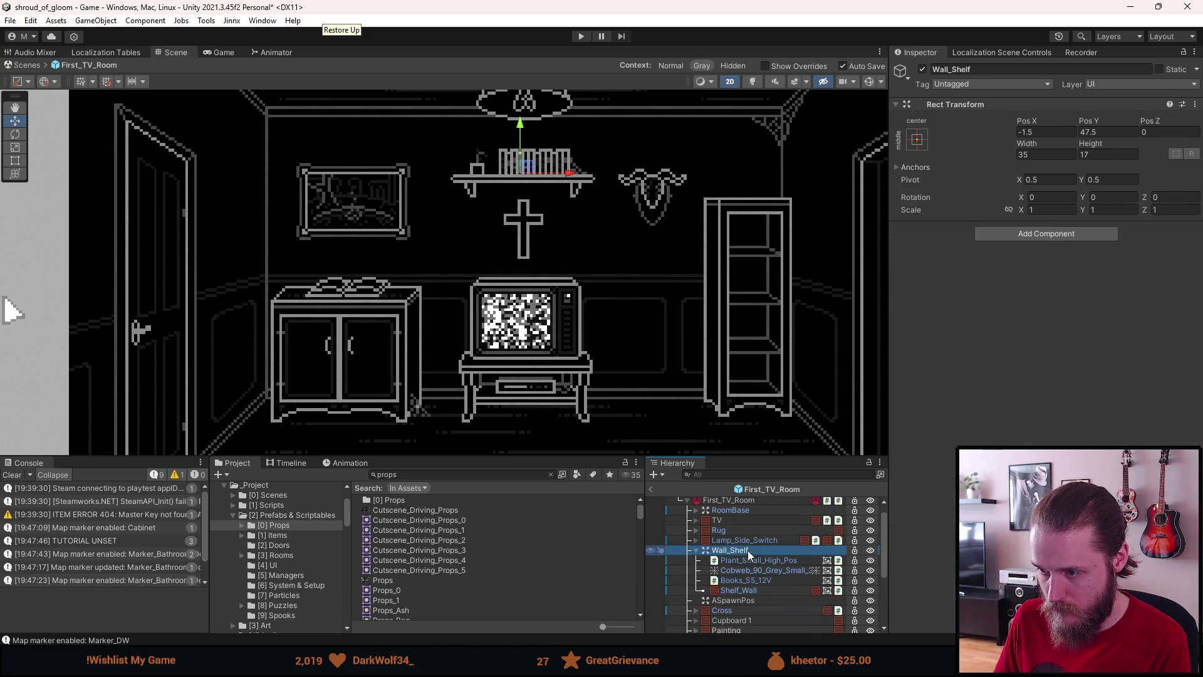
click(1089, 132)
key(BackSpace)
text(9)
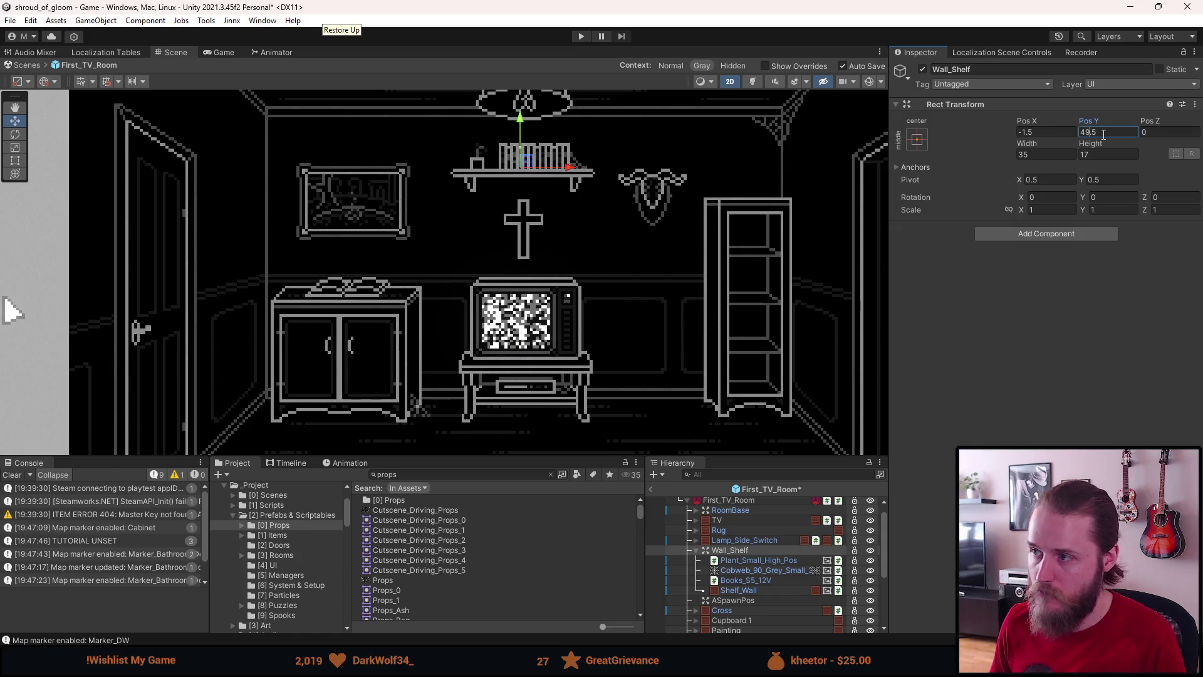
key(BackSpace)
key(BackSpace)
text(50)
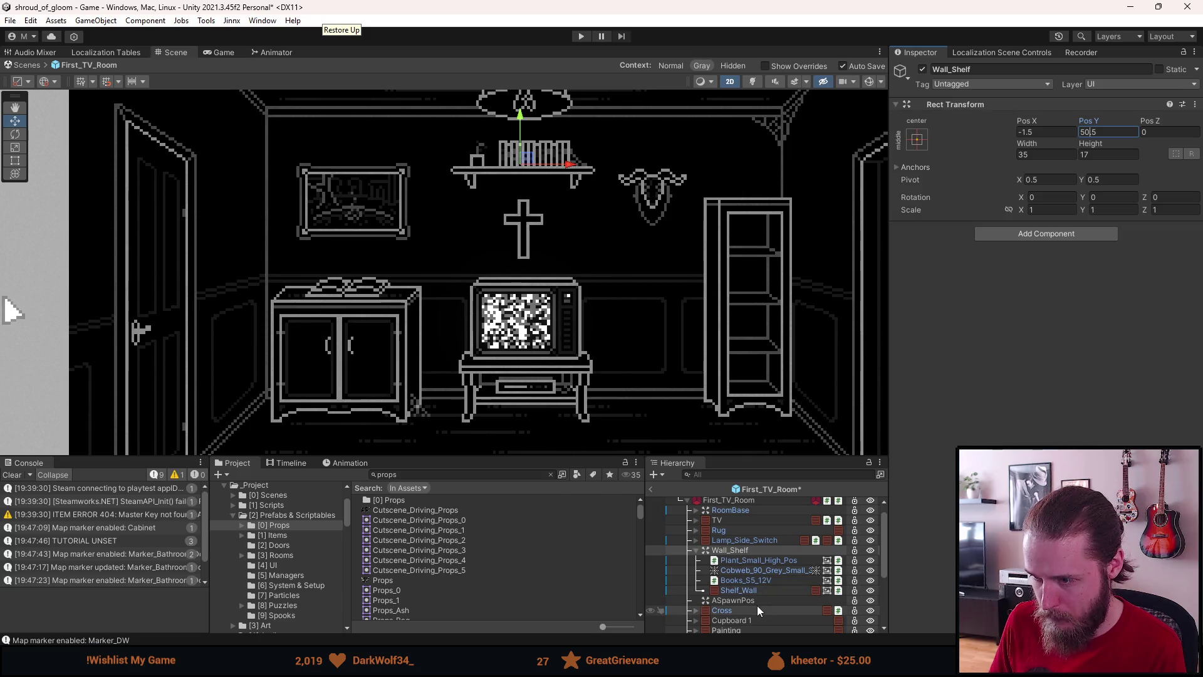
scroll(756, 605, down, 2)
- Set the Cross to Pos X 0 and Pos Y 30.5, then deselect it
click(738, 571)
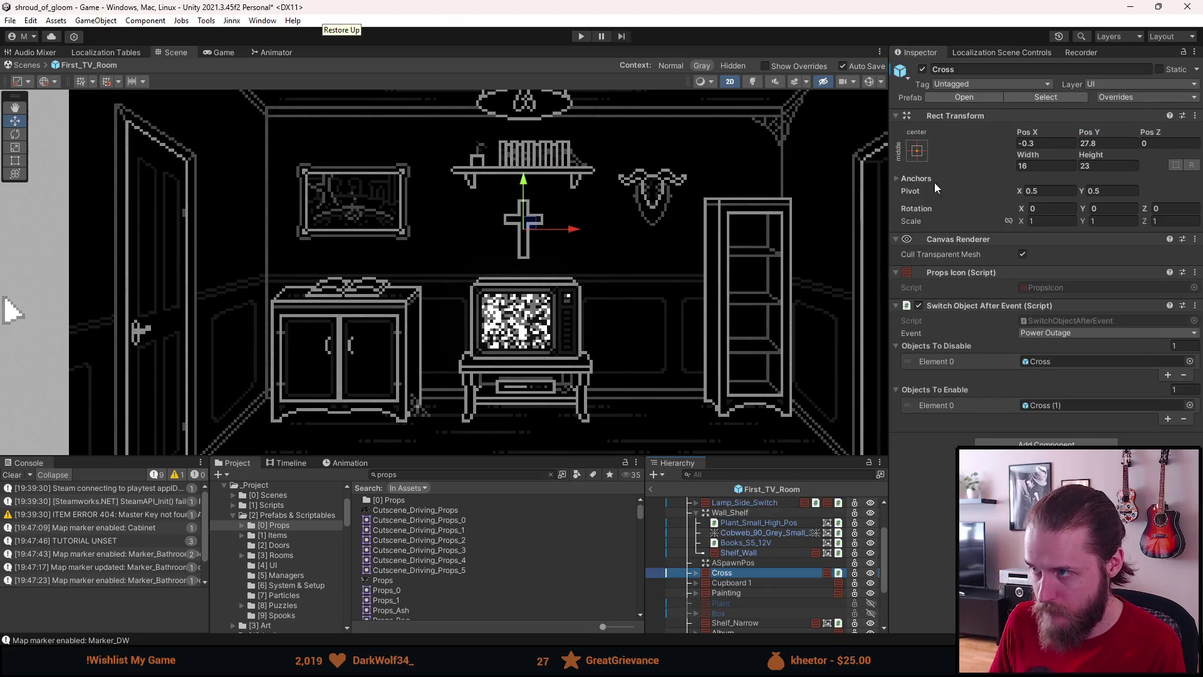
click(895, 306)
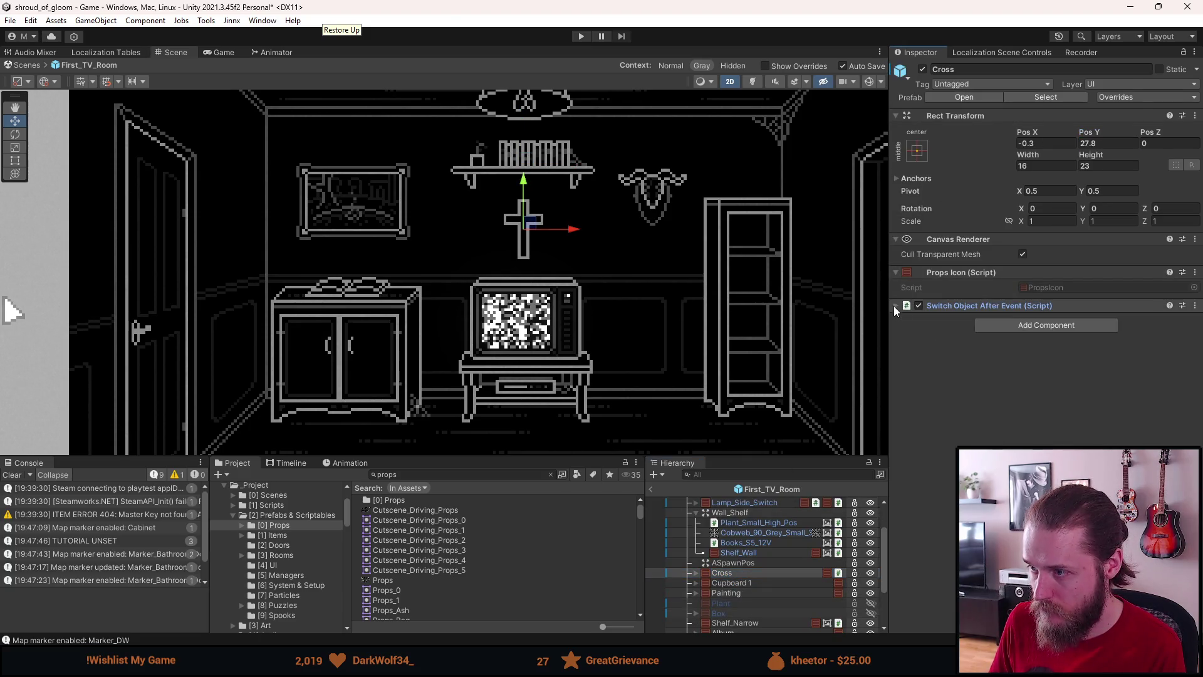
click(1043, 144)
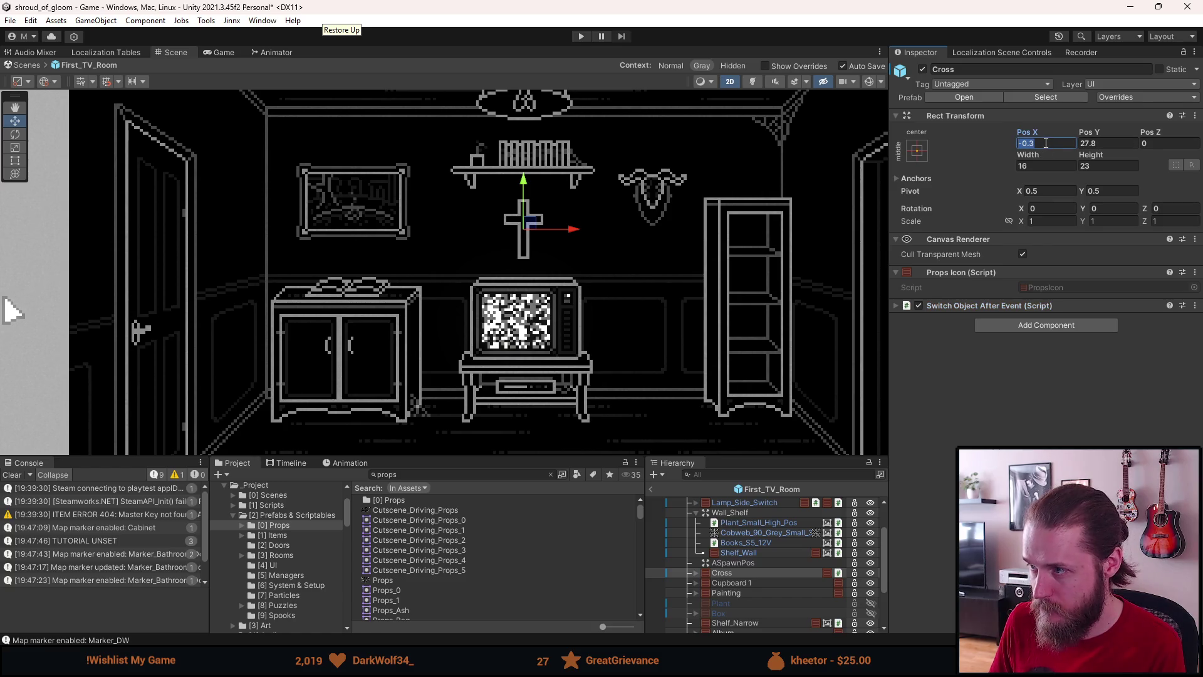
text(0)
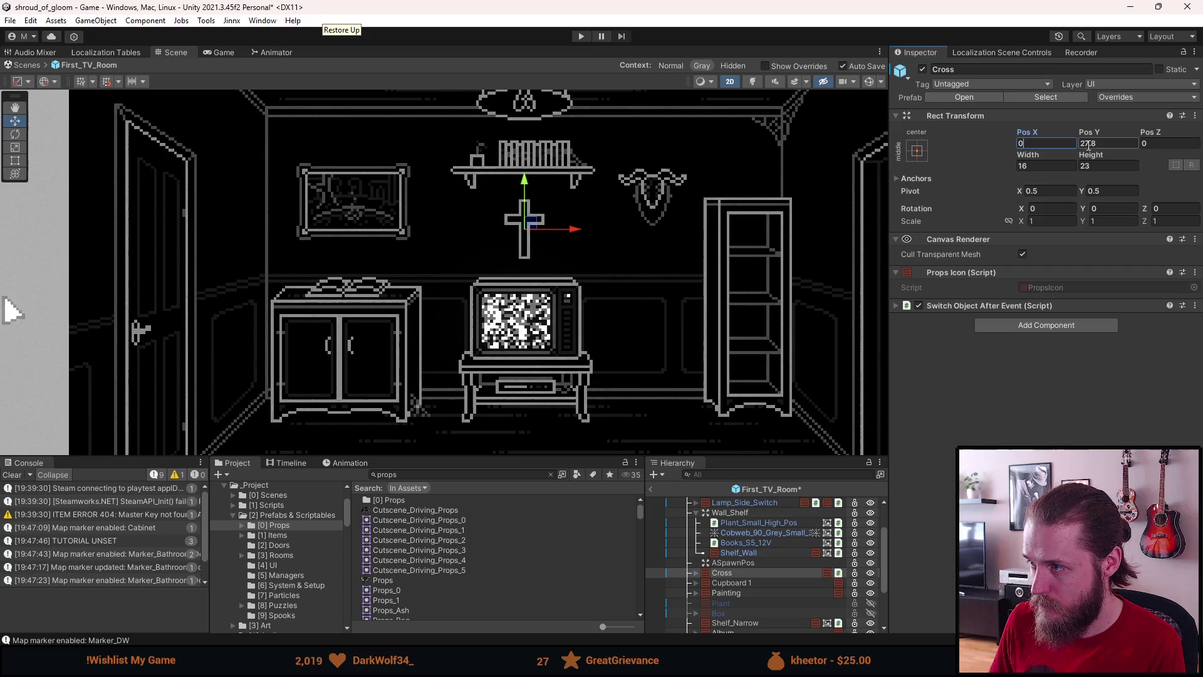
click(1102, 144)
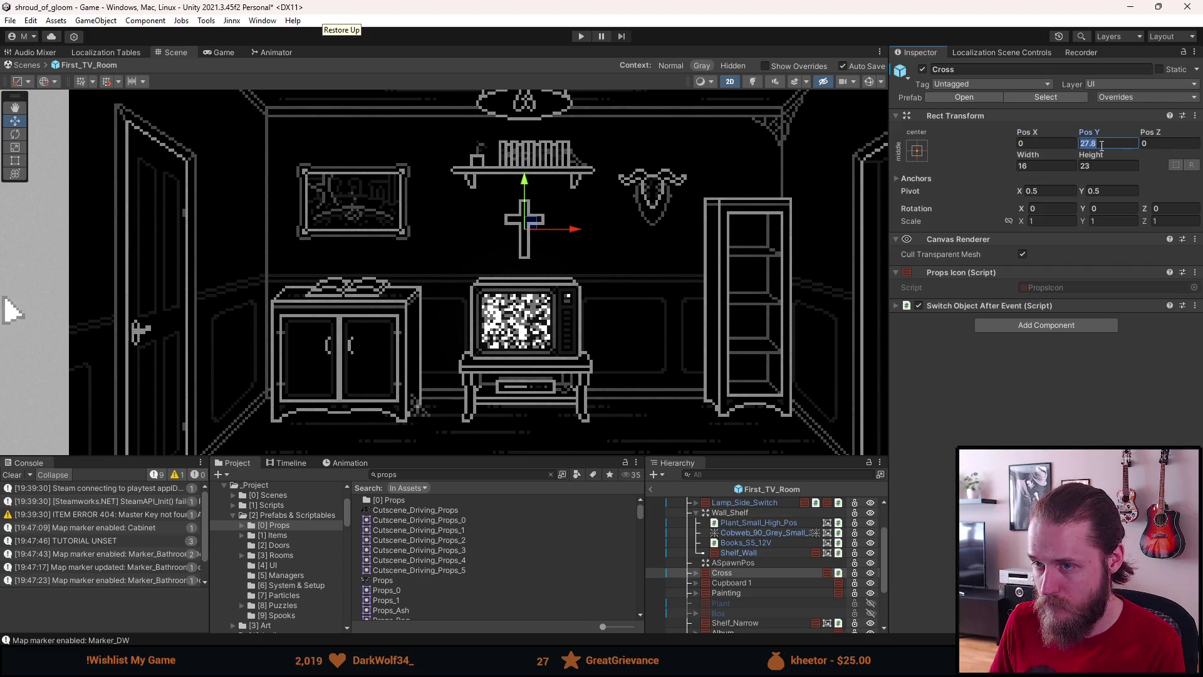
text(30,5)
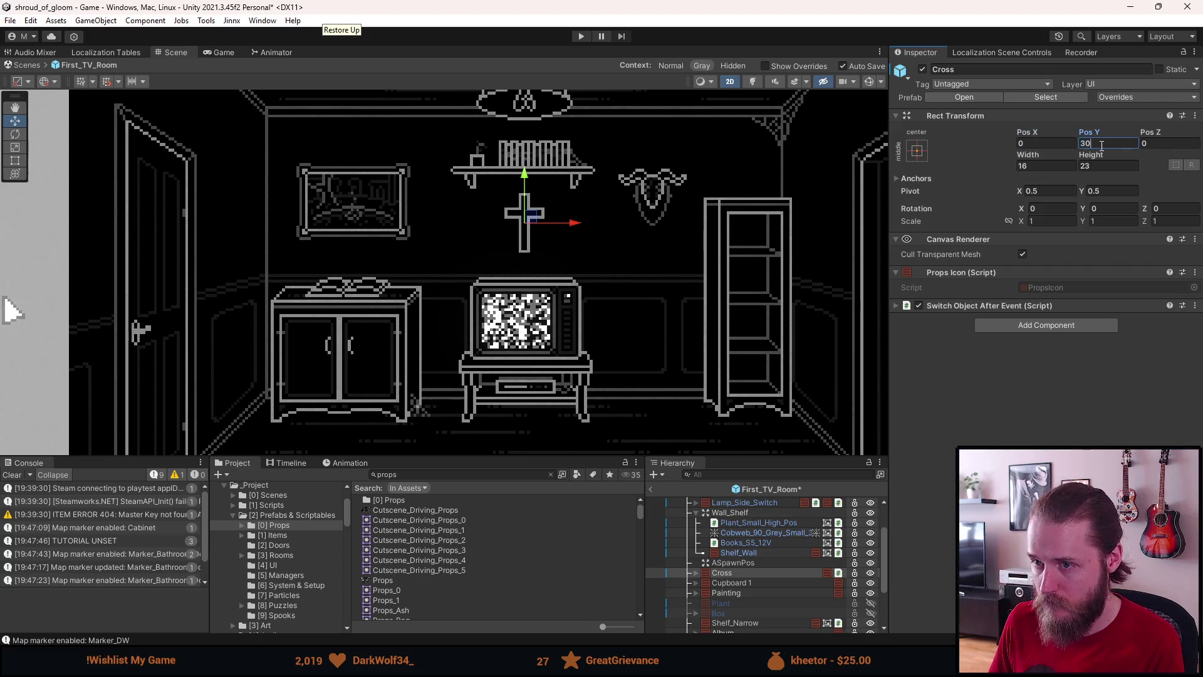
scroll(814, 189, down, 3)
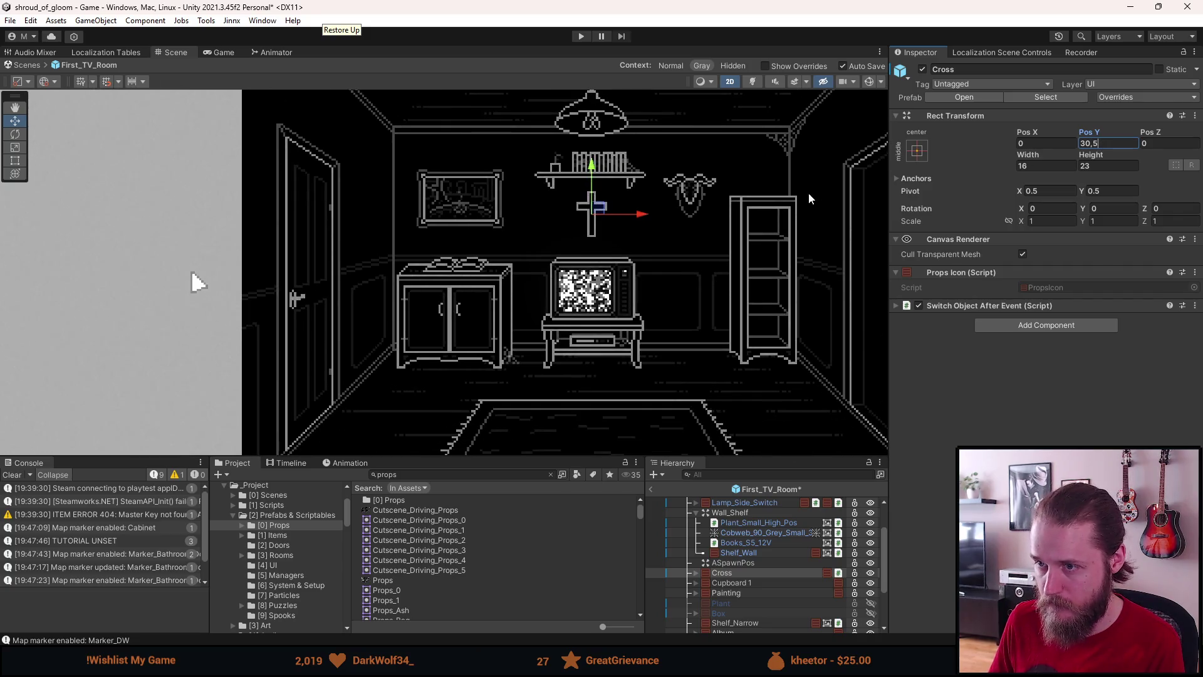
click(289, 260)
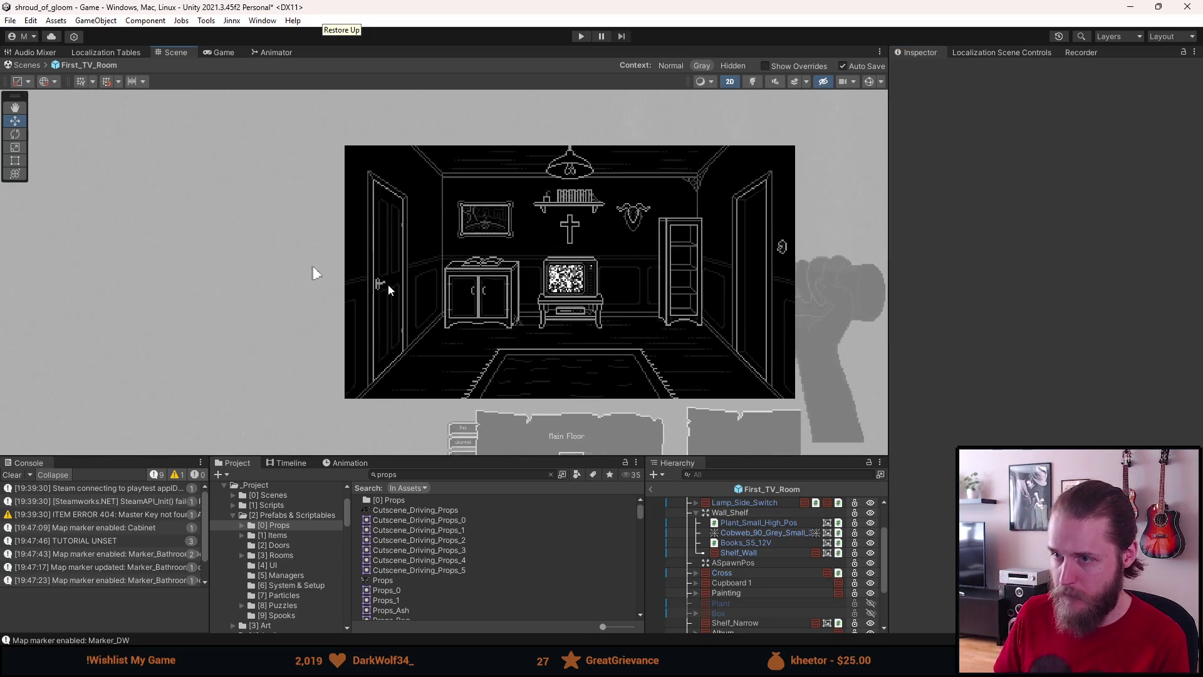
- Enable the hidden Rocking_Horse and drag it left beside the TV stand
scroll(560, 250, up, 2)
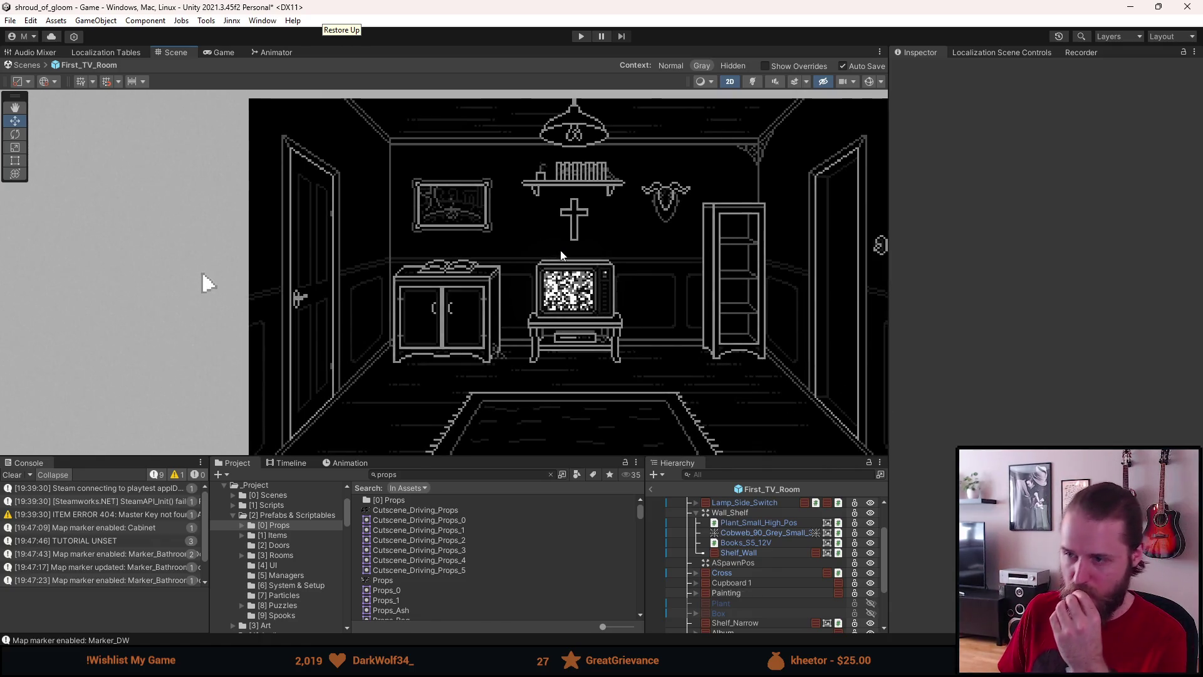
scroll(765, 594, down, 3)
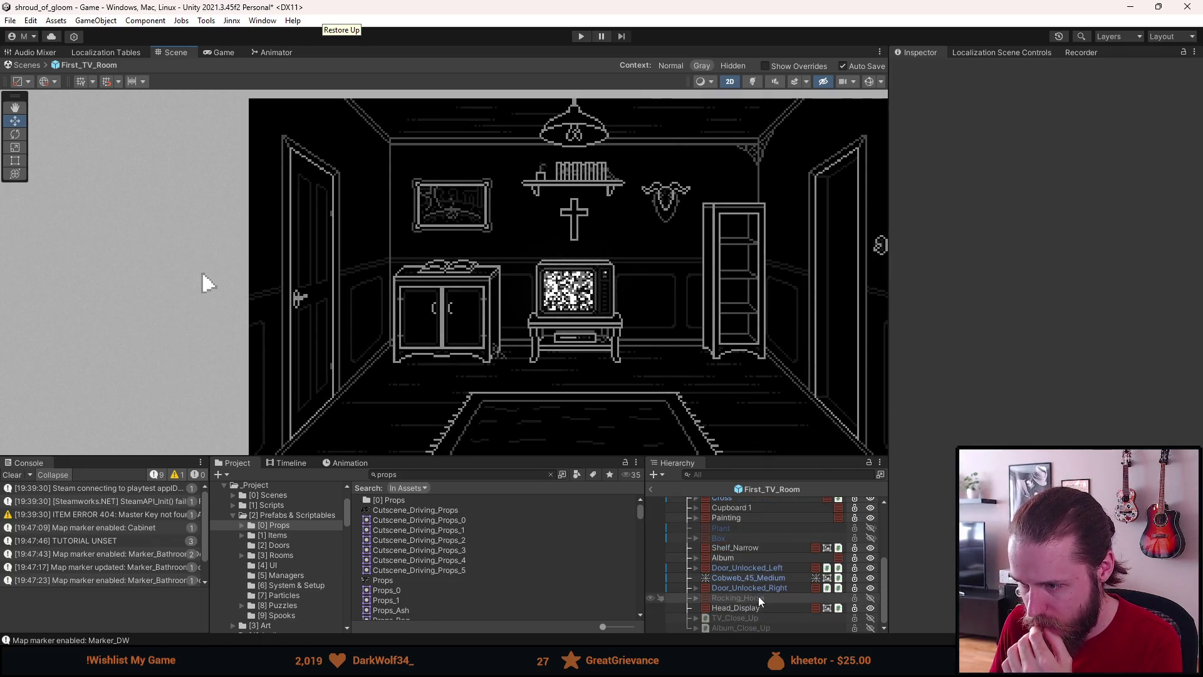
key(shift+a)
key(f)
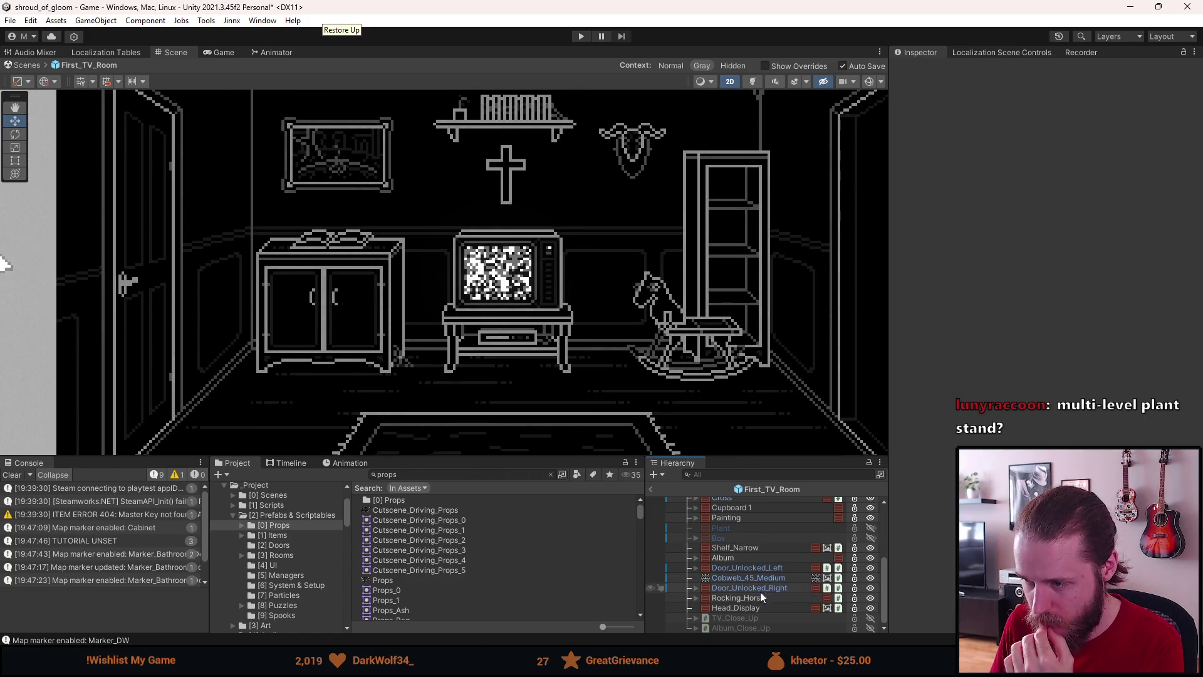
click(757, 597)
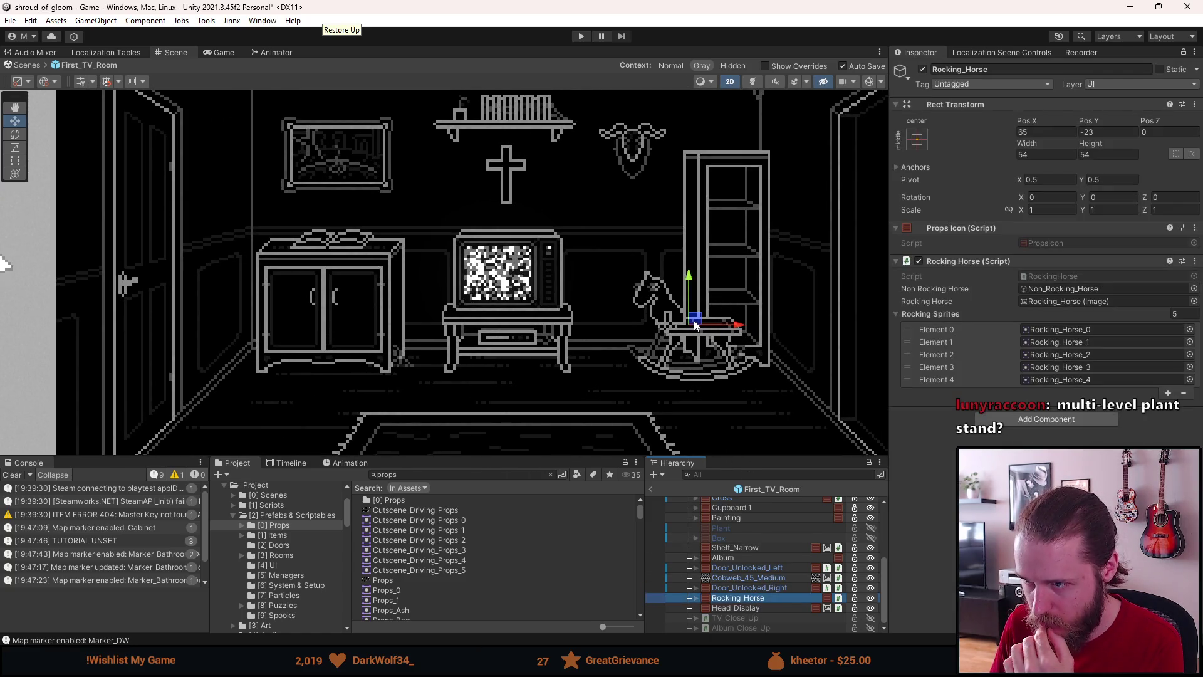
mouse_move(700, 321)
mouse_down()
mouse_move(655, 337)
mouse_move(636, 361)
mouse_move(593, 320)
mouse_up()
scroll(269, 303, down, 5)
scroll(397, 331, up, 6)
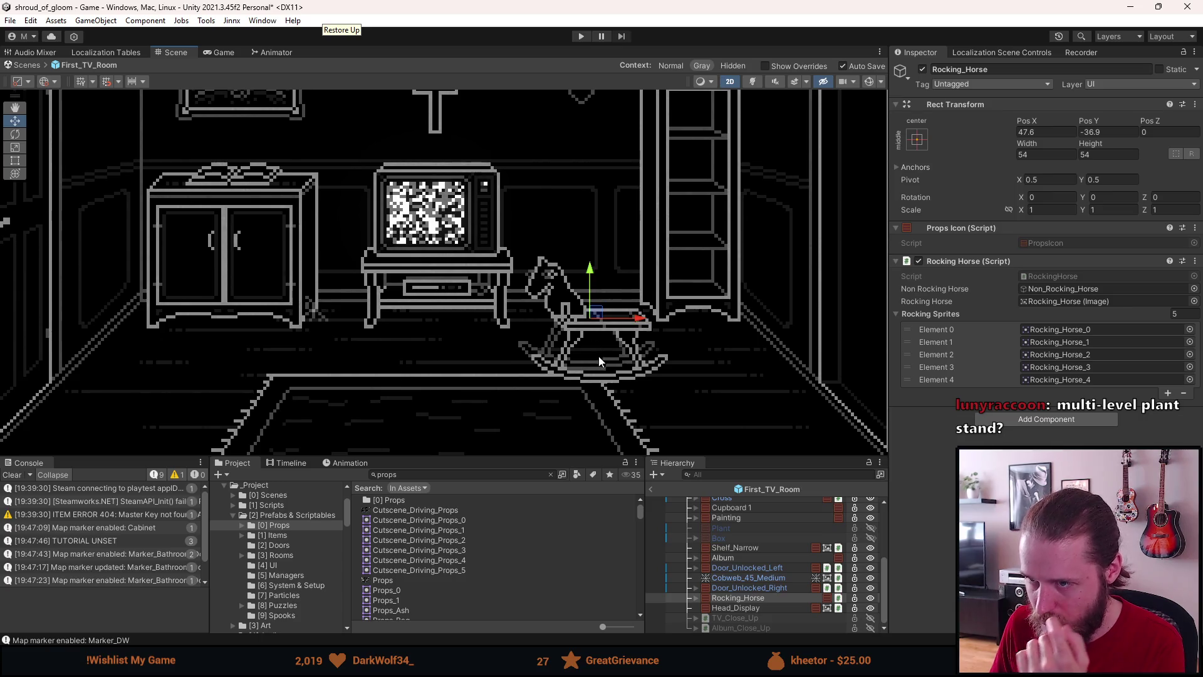
scroll(599, 355, down, 4)
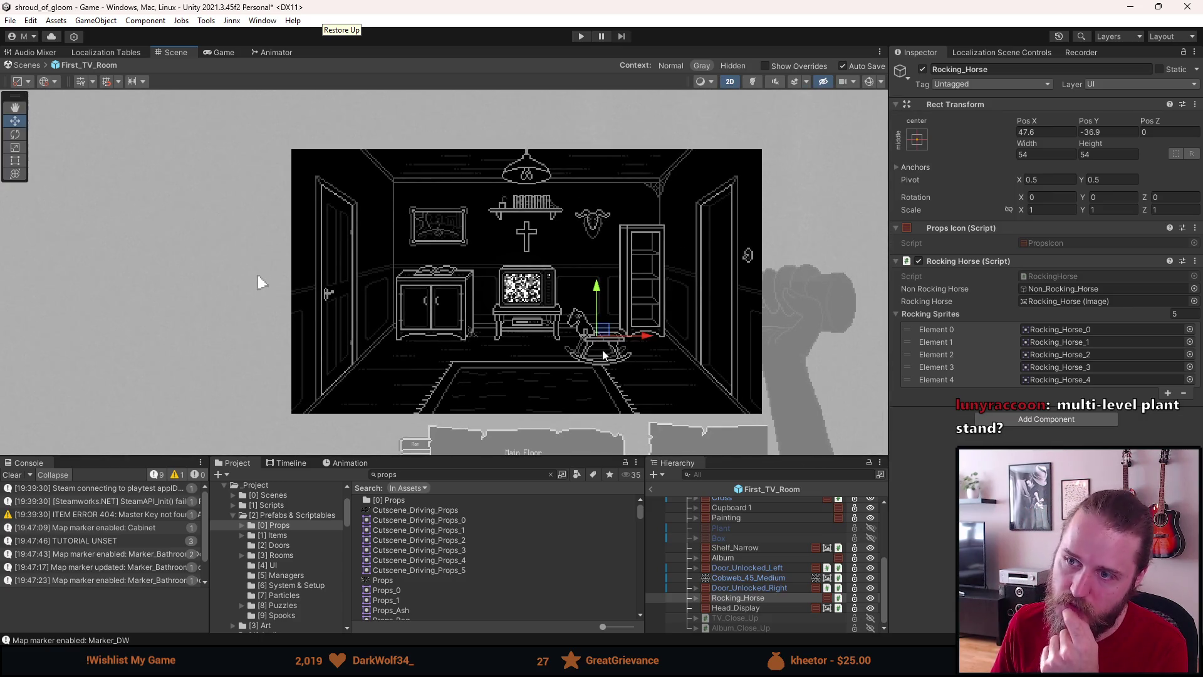
scroll(603, 355, up, 5)
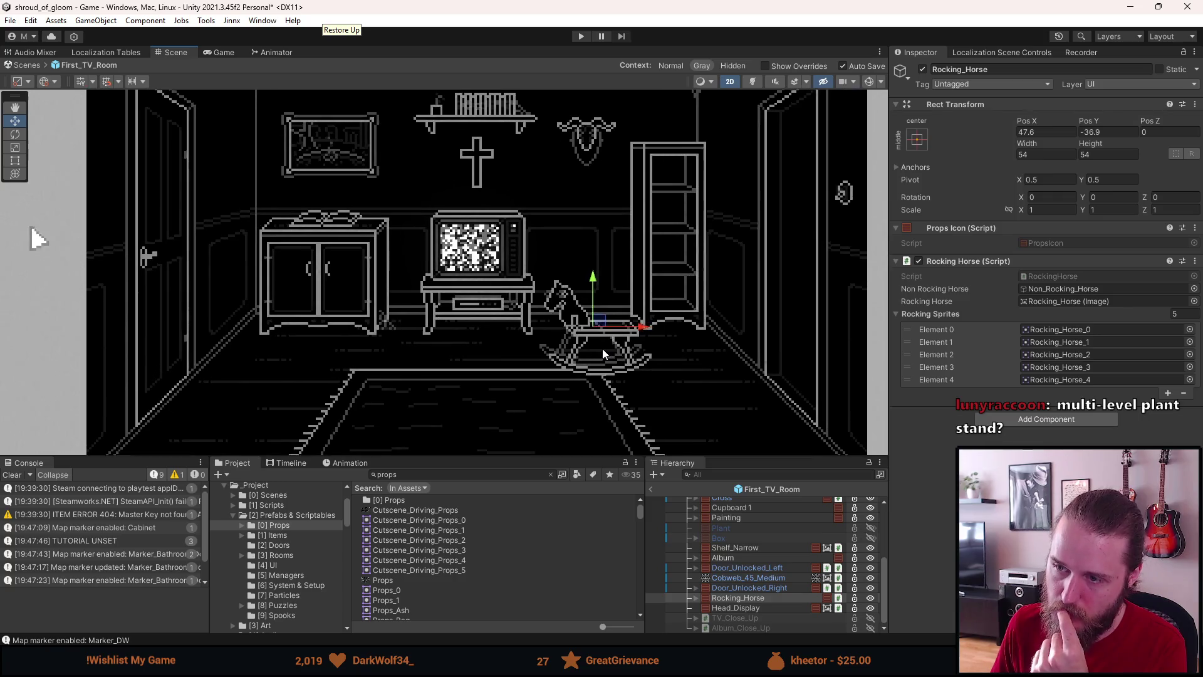
scroll(603, 349, up, 1)
scroll(603, 347, up, 1)
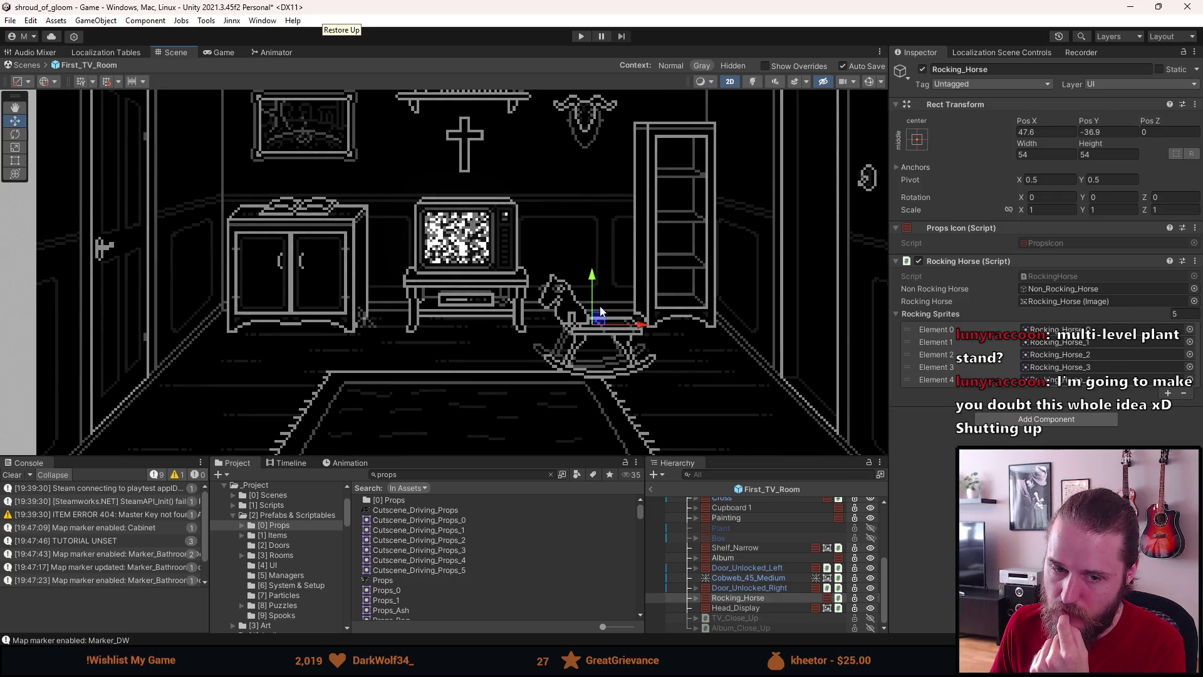
drag(604, 305, 620, 339)
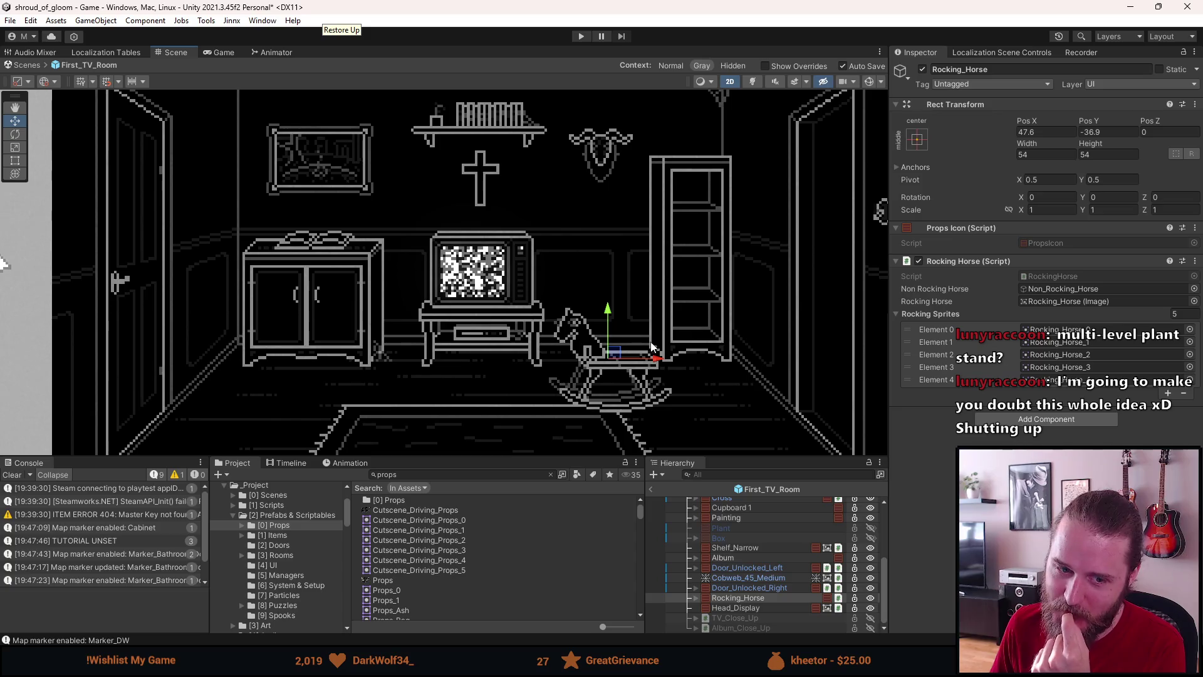
- Set Rocking_Horse to Pos X 48, Pos Y -37 and save the scene
scroll(627, 370, up, 4)
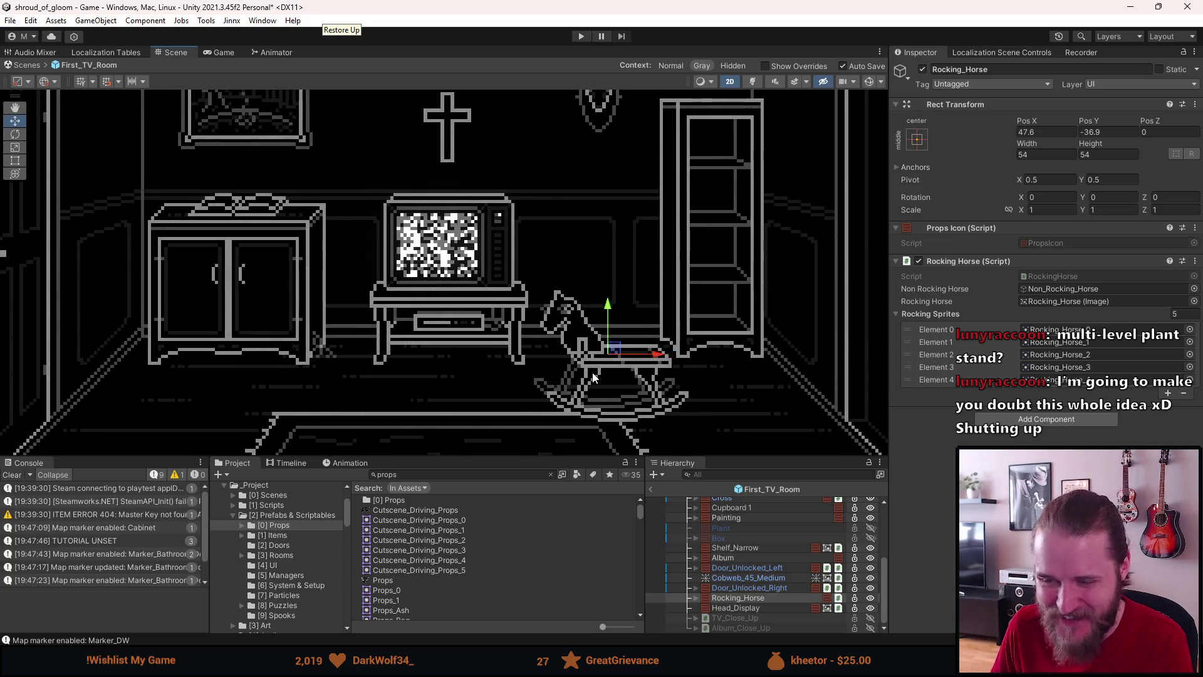
scroll(606, 354, up, 1)
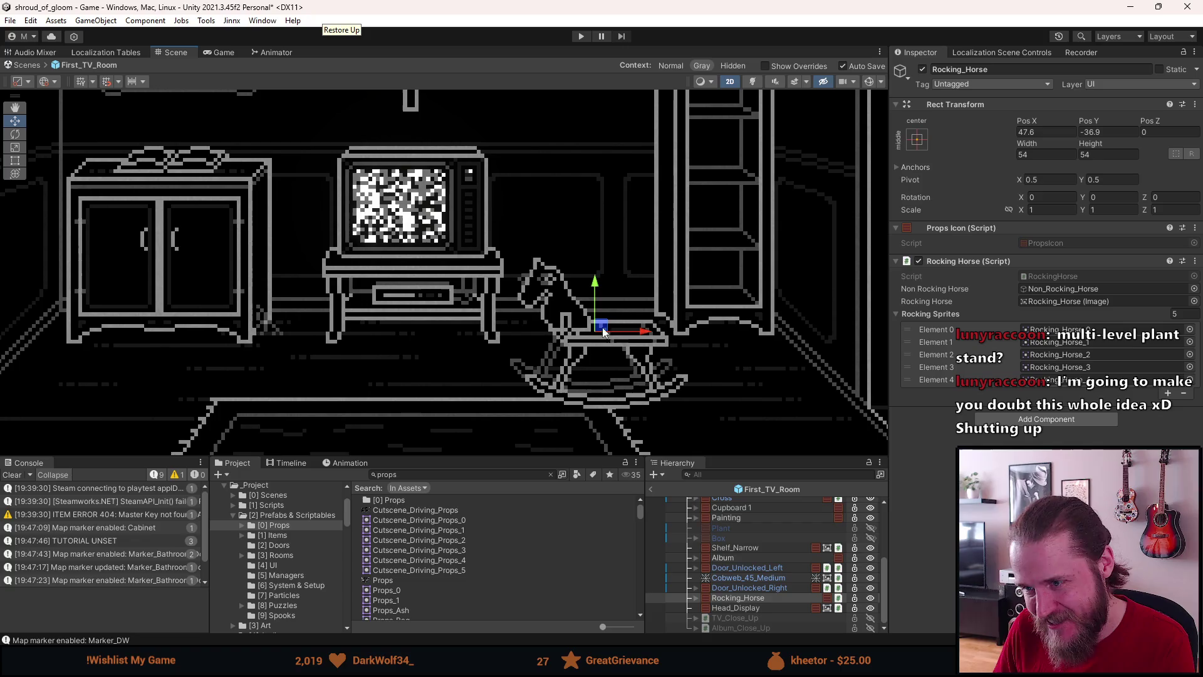
scroll(605, 332, up, 1)
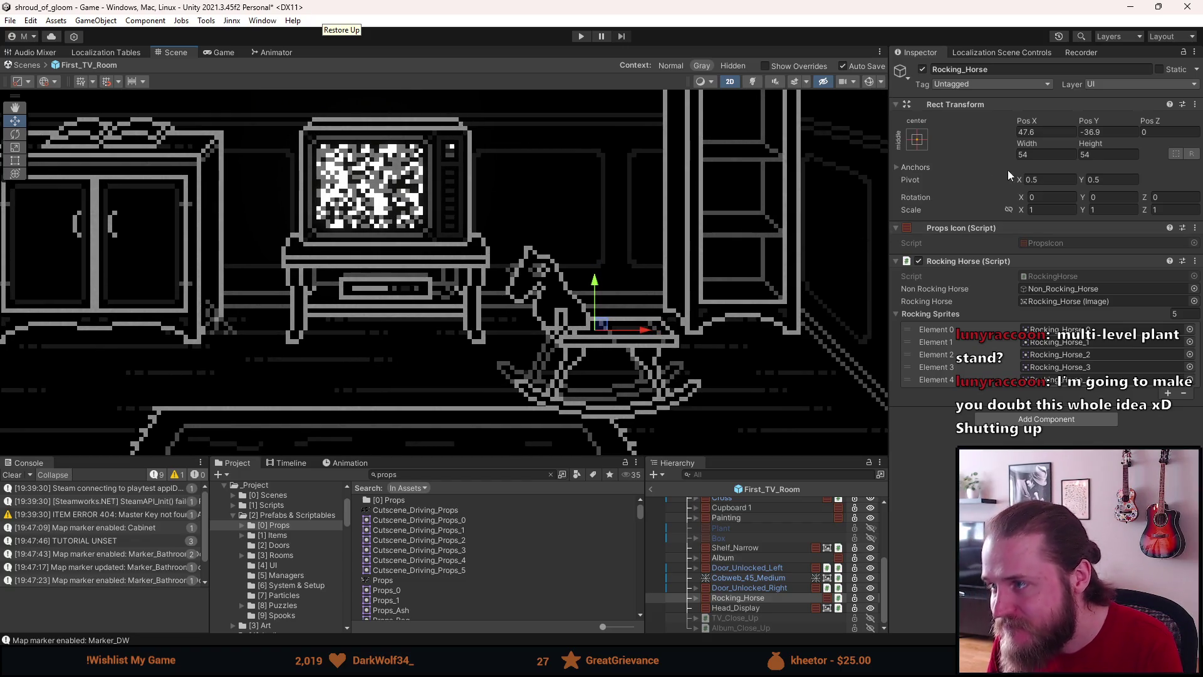
click(1026, 133)
text(48)
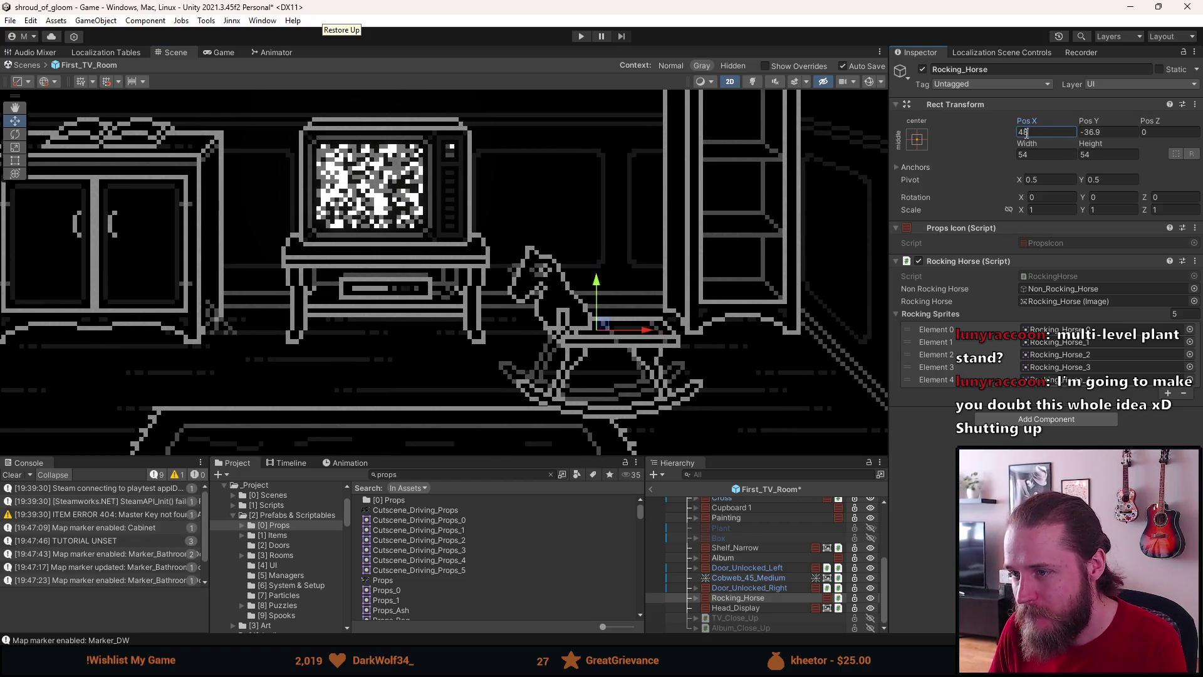
double_click(1093, 132)
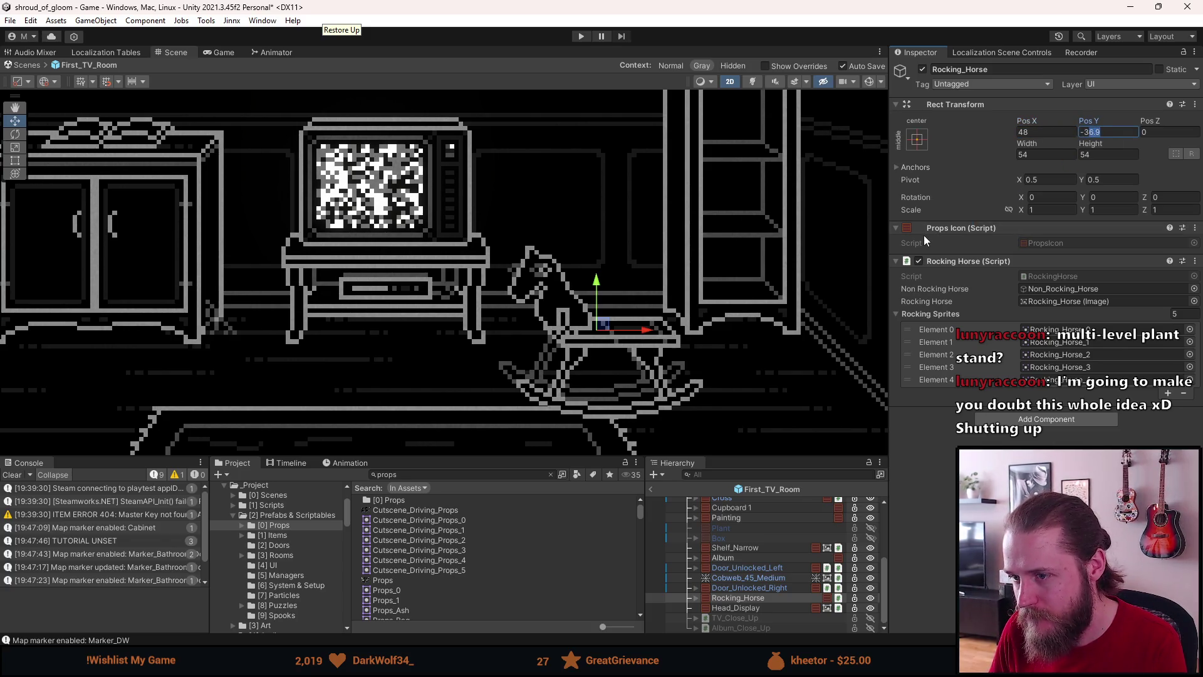
text(37)
scroll(738, 279, down, 5)
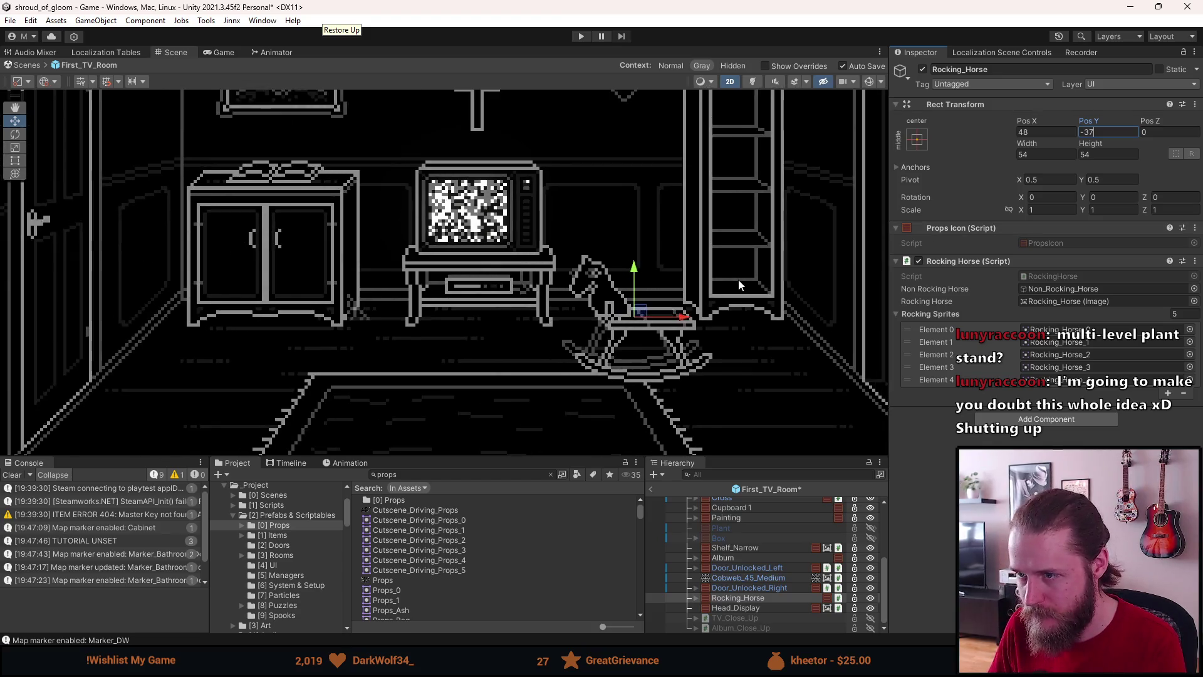
click(504, 332)
key(ctrl+s)
scroll(491, 331, down, 3)
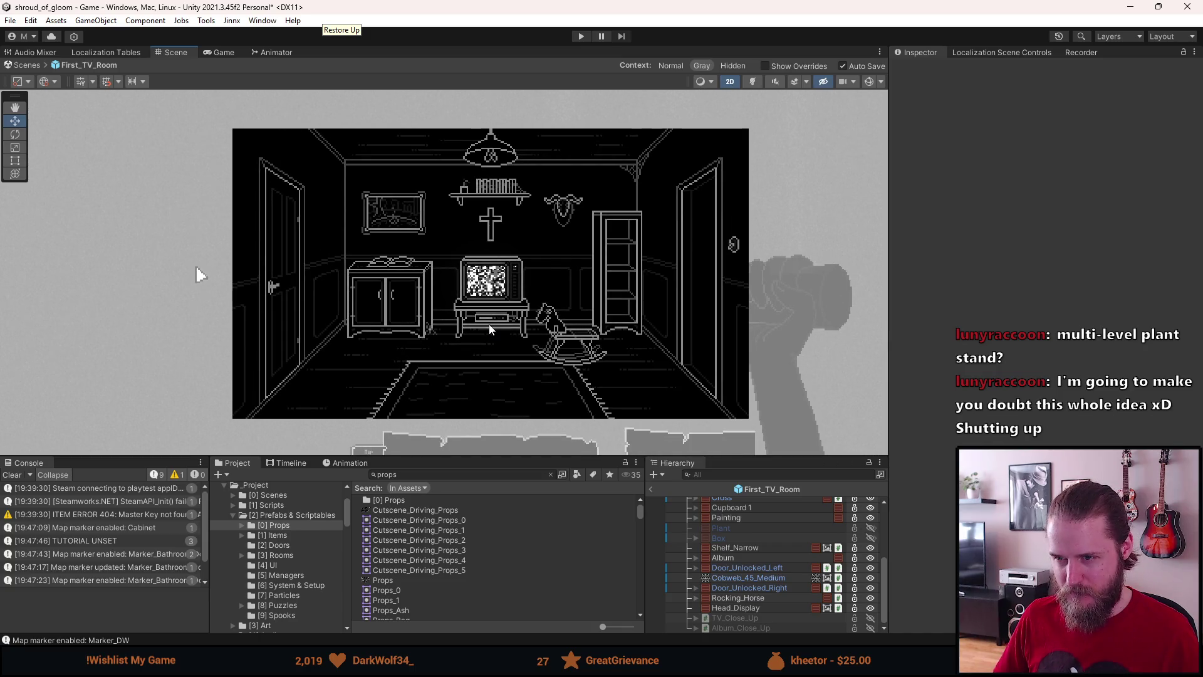
scroll(492, 327, up, 3)
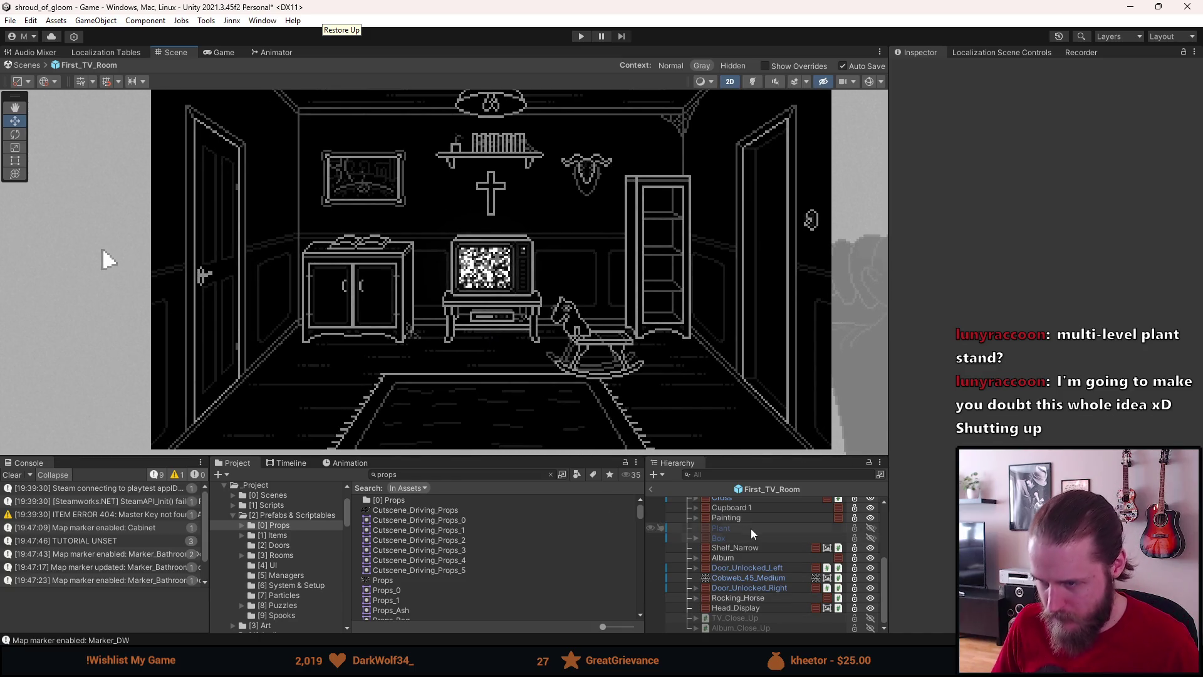
- Enable the hidden Plant and drag it up beside the rocking horse
key(a)
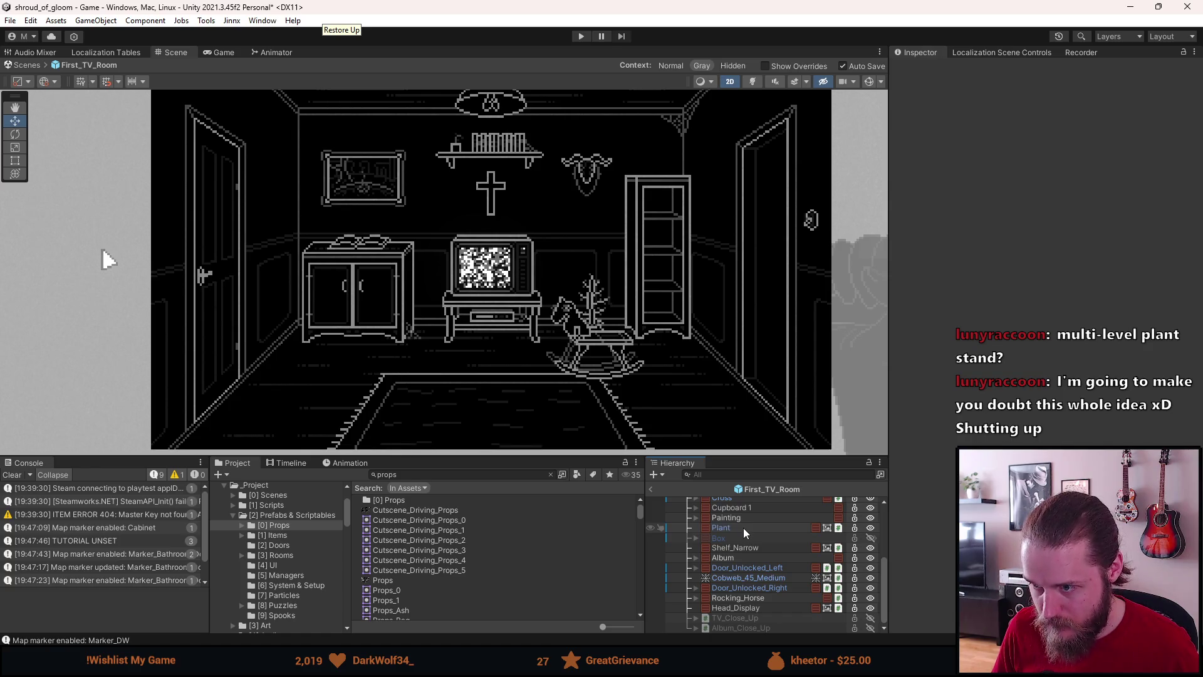
click(743, 527)
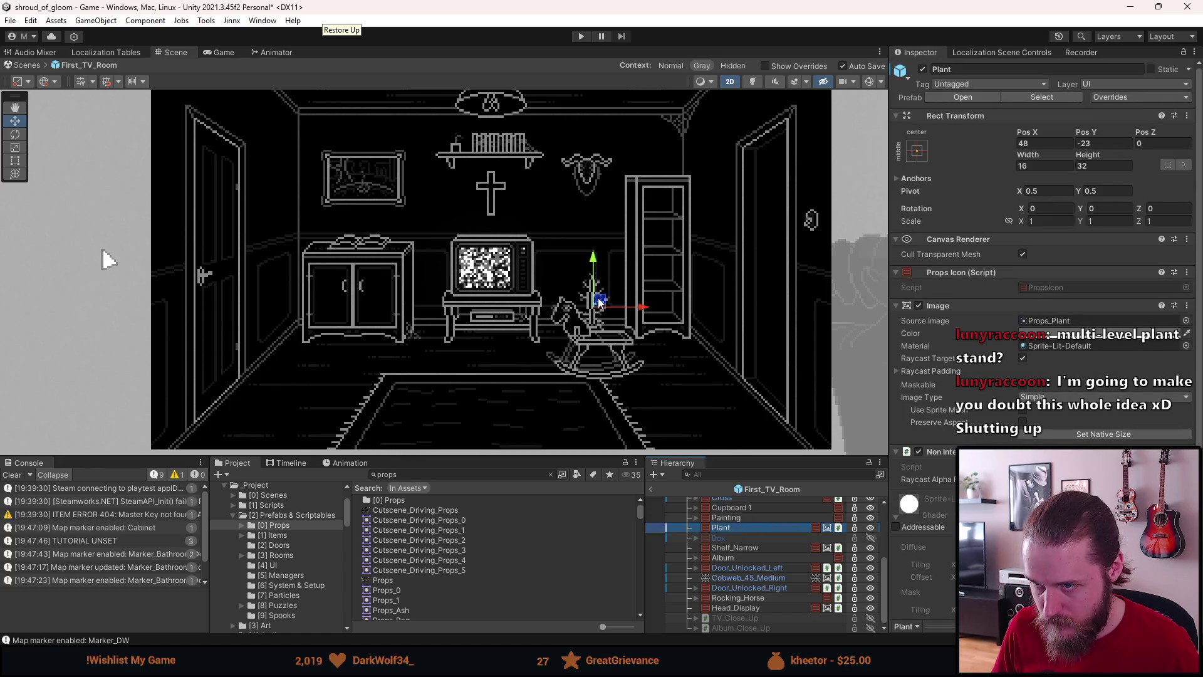
drag(598, 302, 625, 306)
scroll(609, 294, up, 5)
- Set the Plant to Pos X 55, Pos Y -19 and deselect it
click(1033, 143)
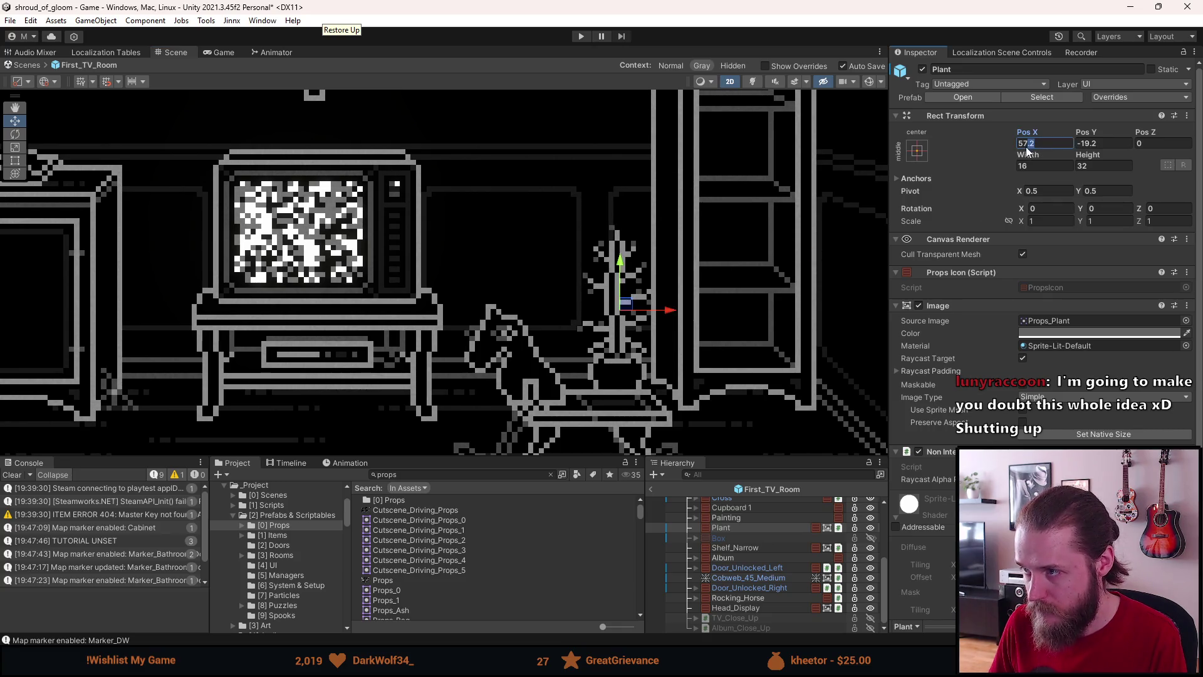
text(57)
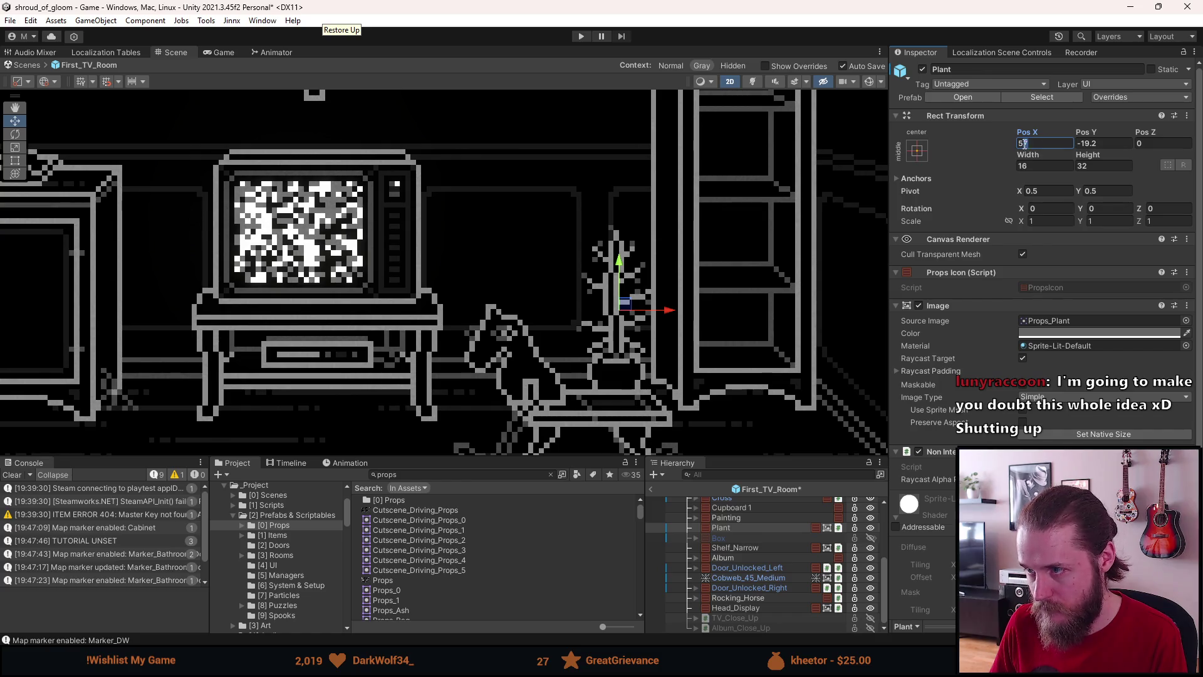
key(BackSpace)
text(66)
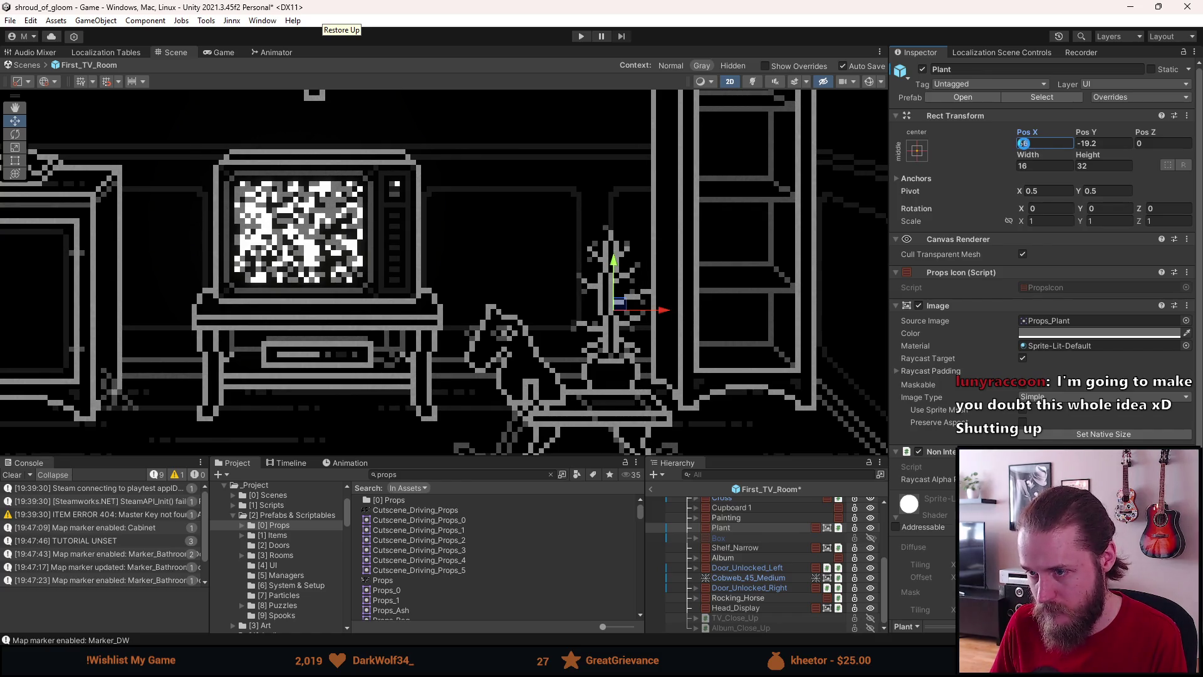
key(BackSpace)
text(5)
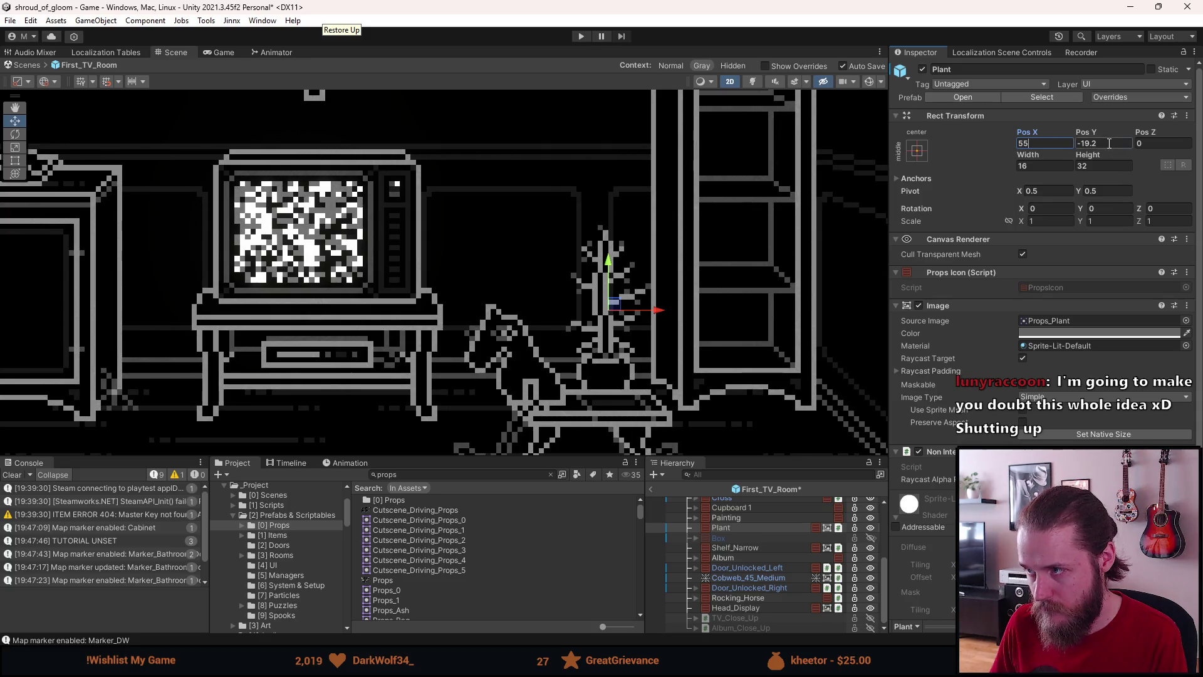
click(1084, 143)
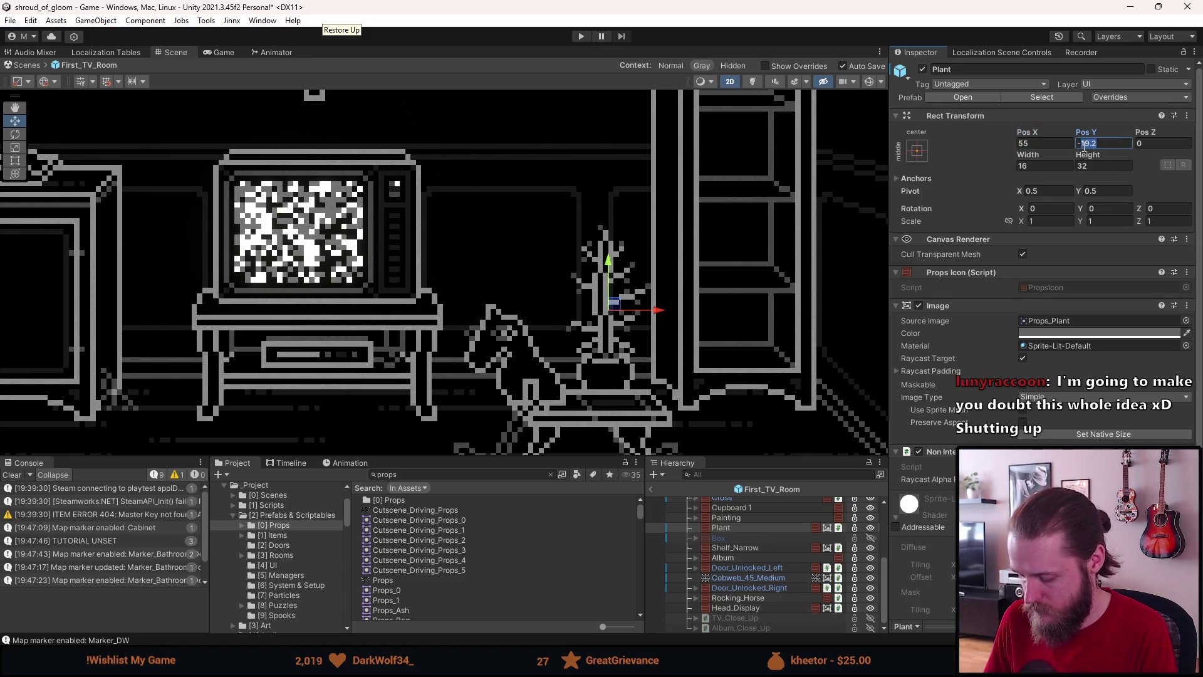
text(-9)
scroll(809, 233, down, 5)
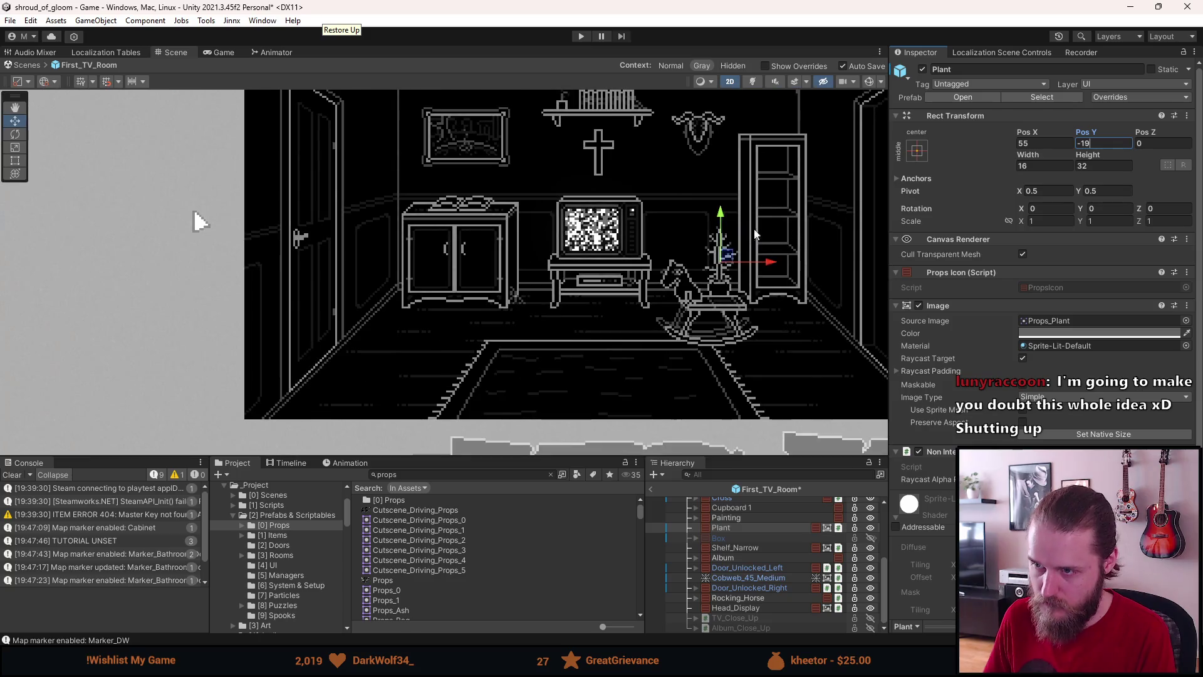
scroll(172, 242, up, 1)
scroll(539, 256, down, 3)
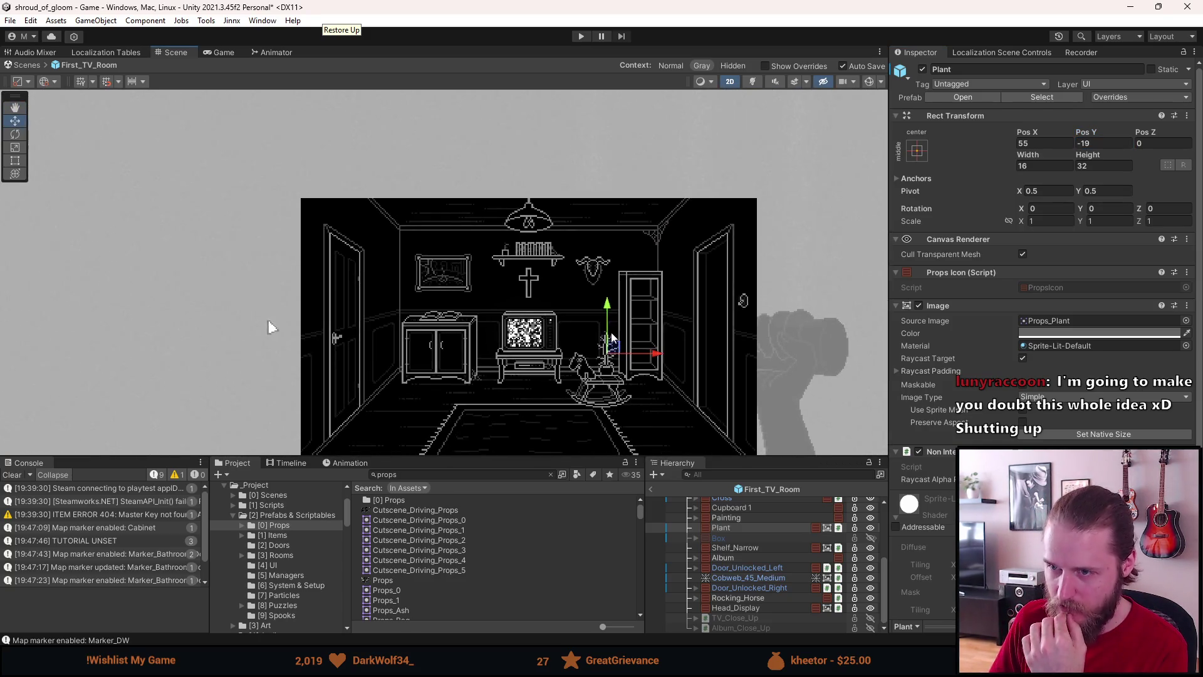
click(483, 336)
- Exit the TV room prefab editing and return to the full scene
scroll(561, 238, up, 3)
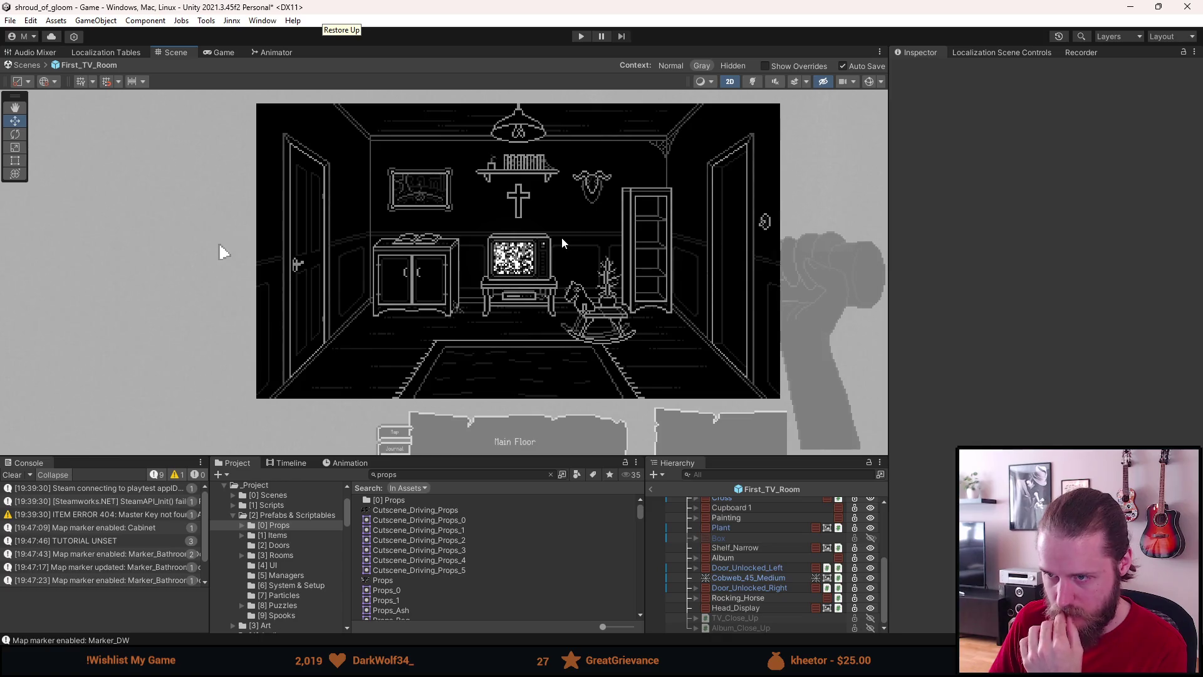
scroll(545, 245, up, 1)
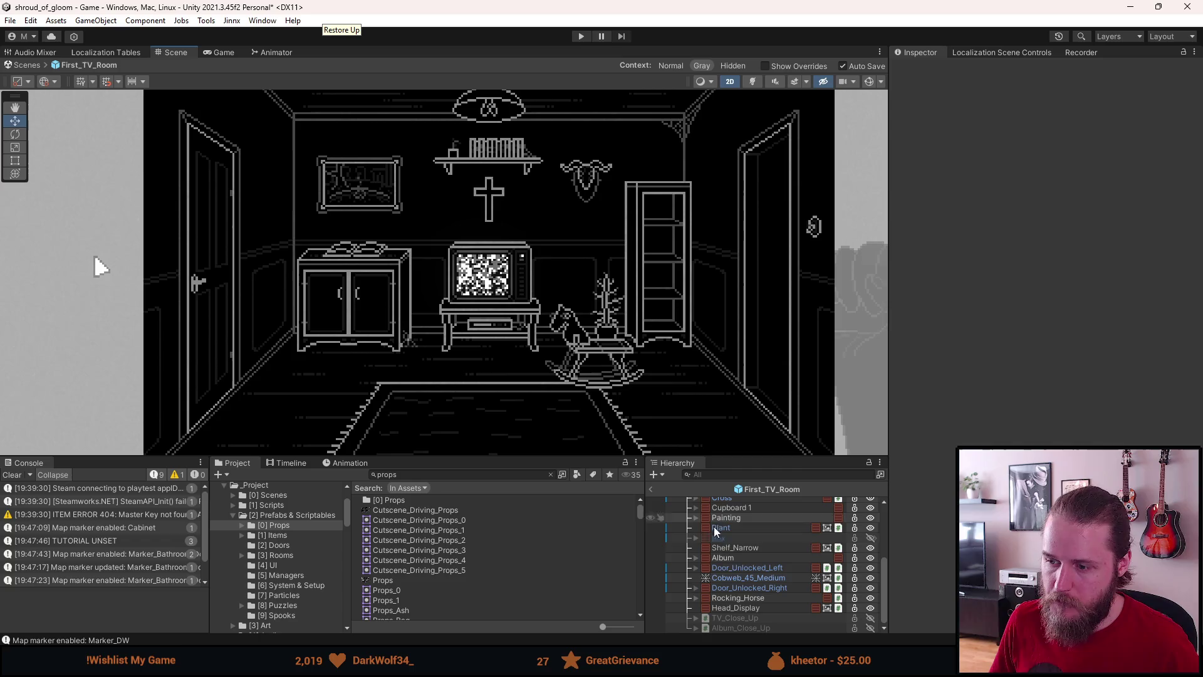
click(652, 487)
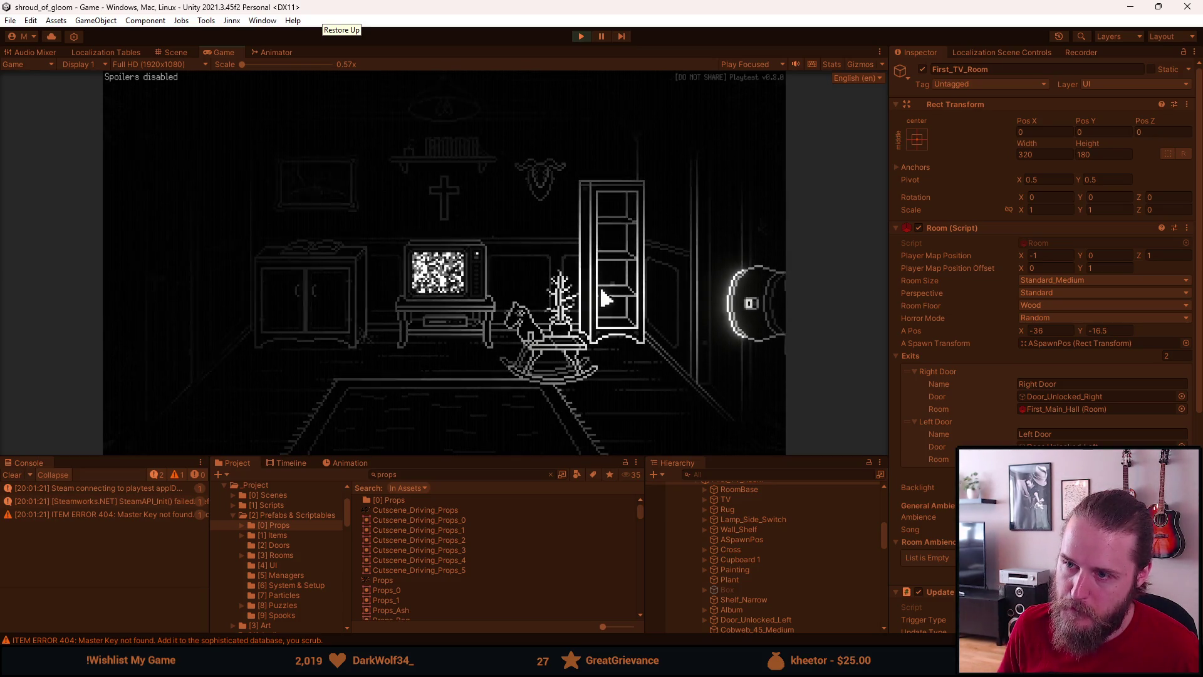
- View the TV close-up in the running game, then open the Developer & Testing Tools
click(547, 344)
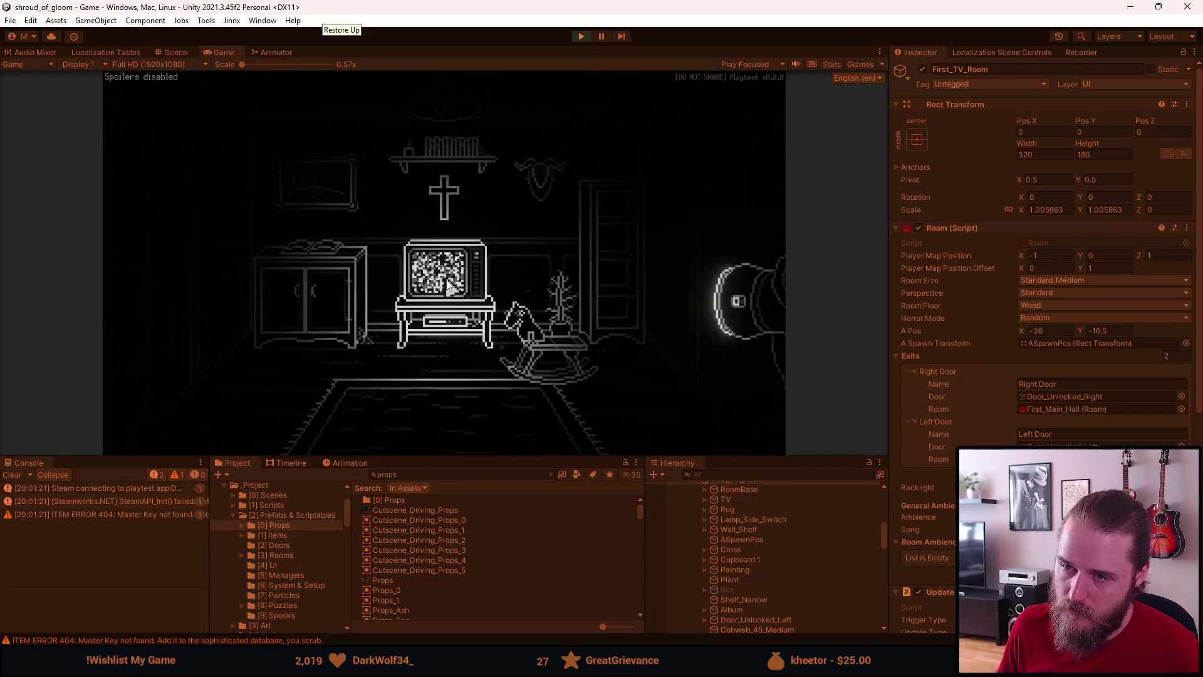
click(446, 286)
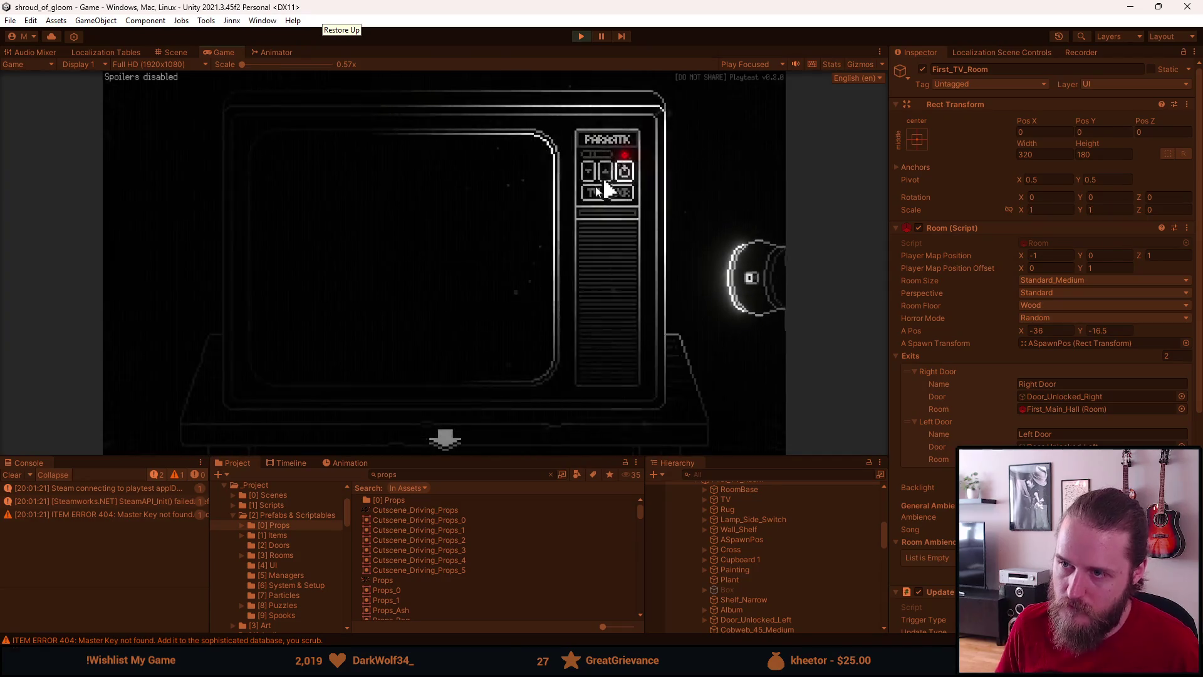
click(604, 187)
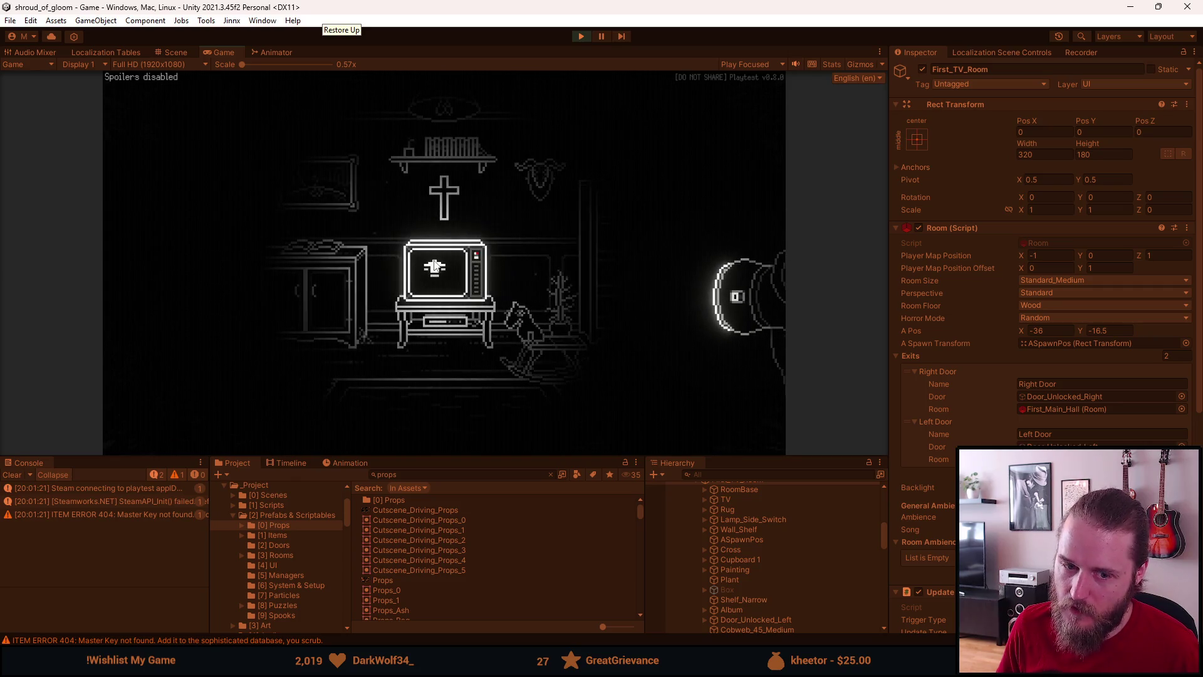
key(F1)
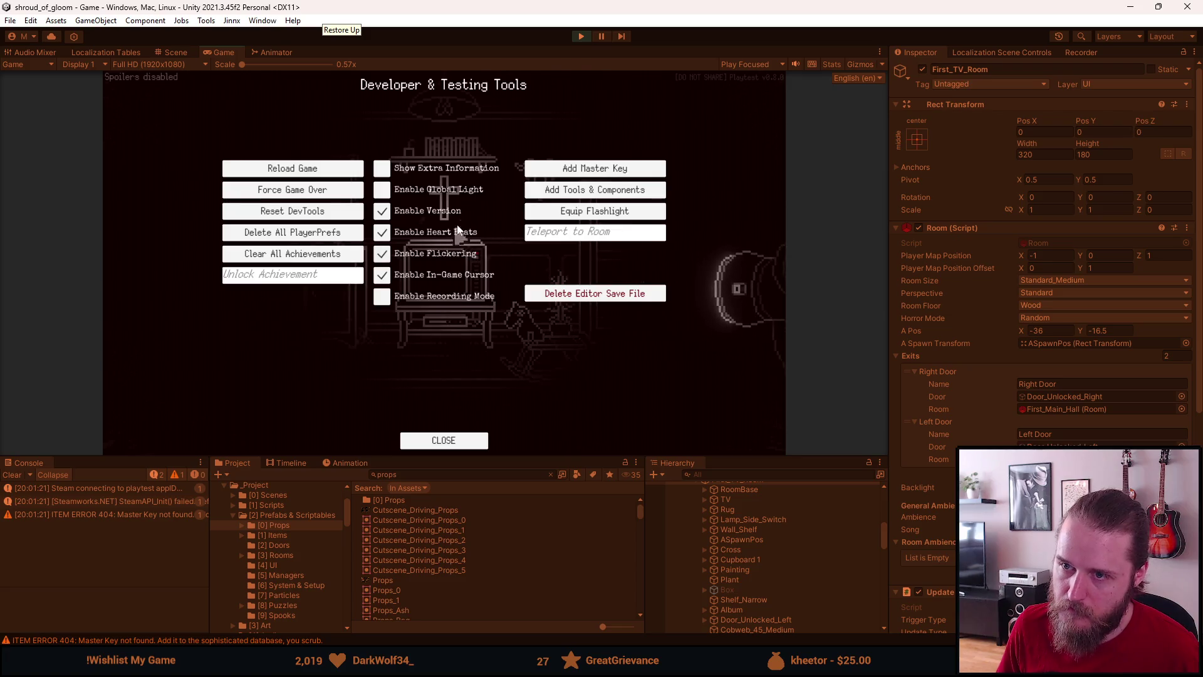
- Close the Developer & Testing Tools overlay with F1
key(F1)
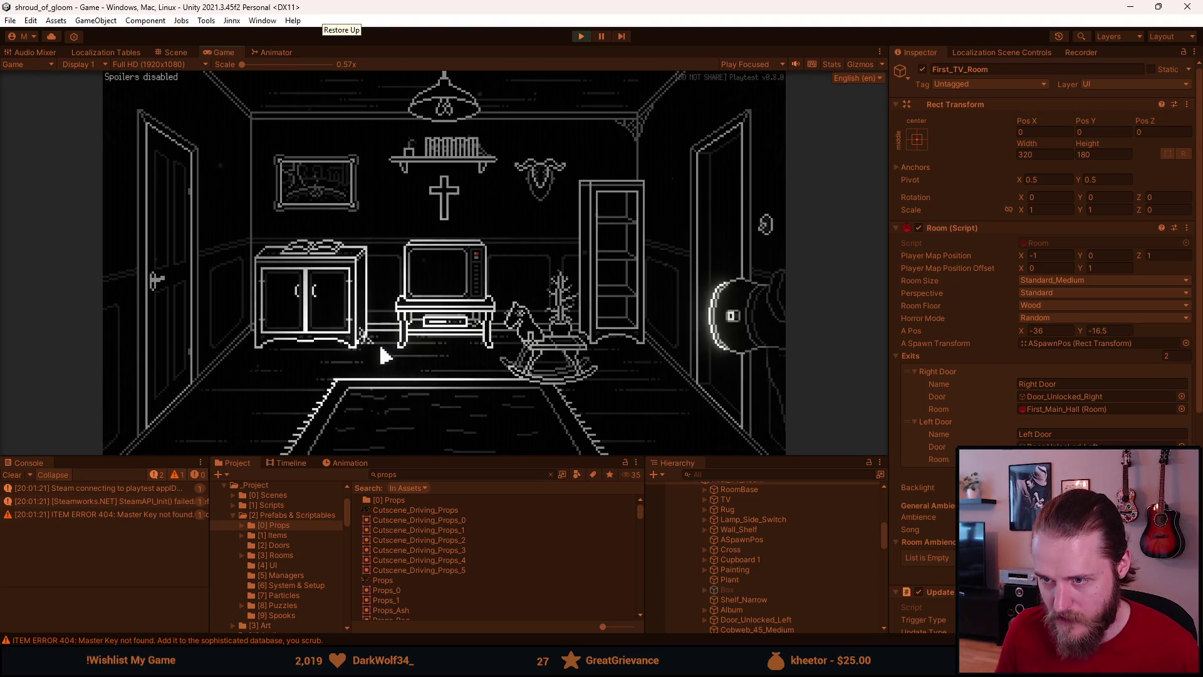
click(182, 318)
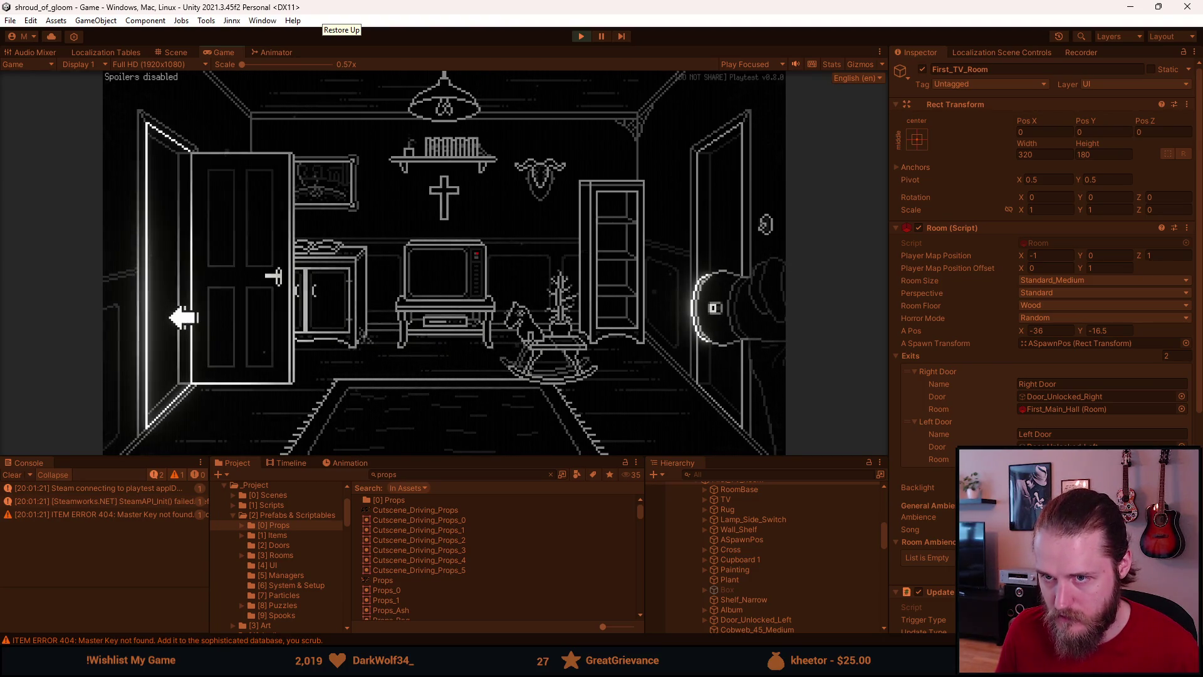
click(182, 317)
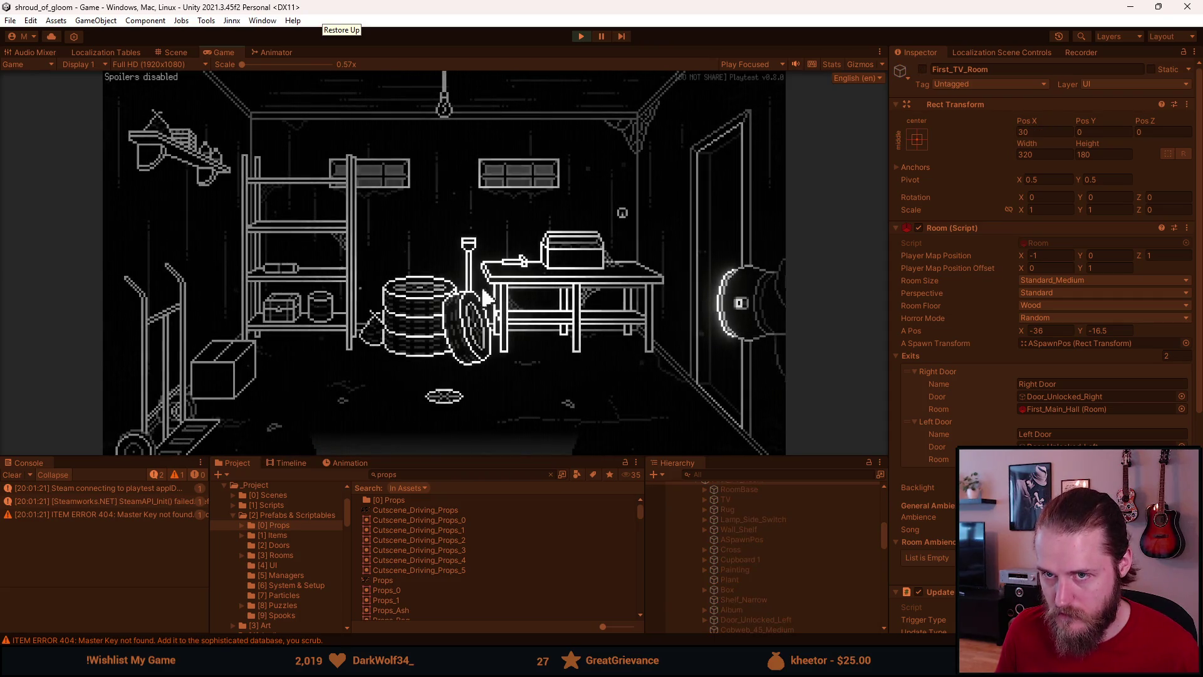
click(727, 233)
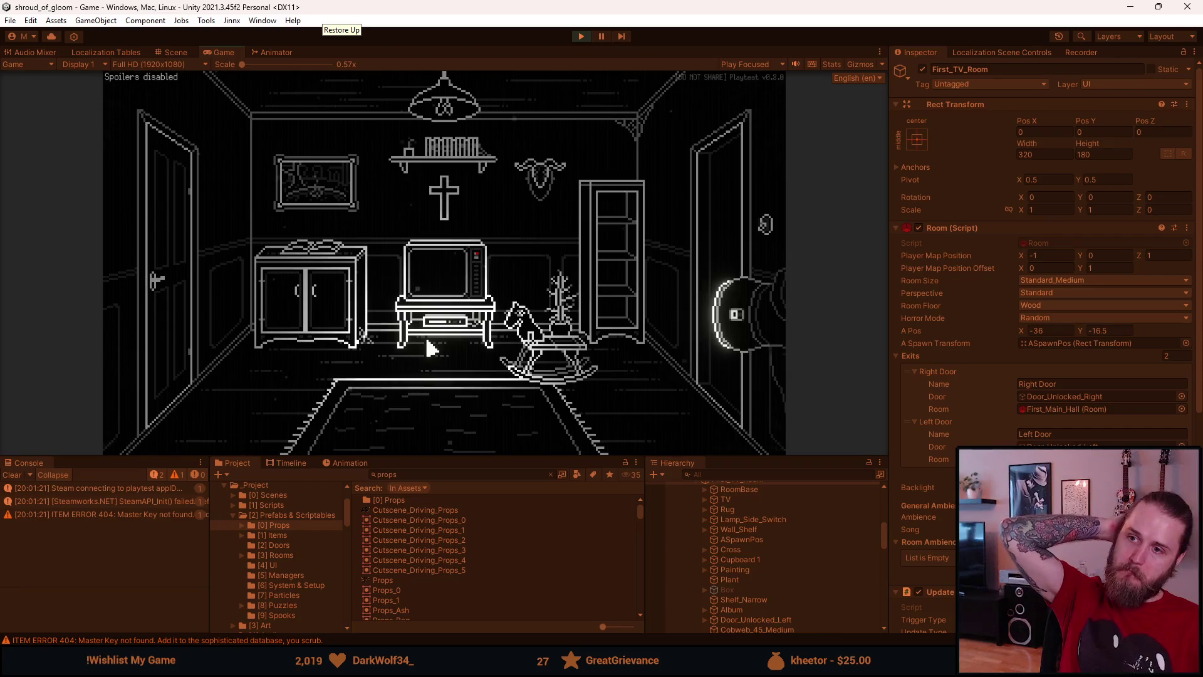
- Go into the main hall and uncheck Enable Global Light in the dev tools
click(714, 254)
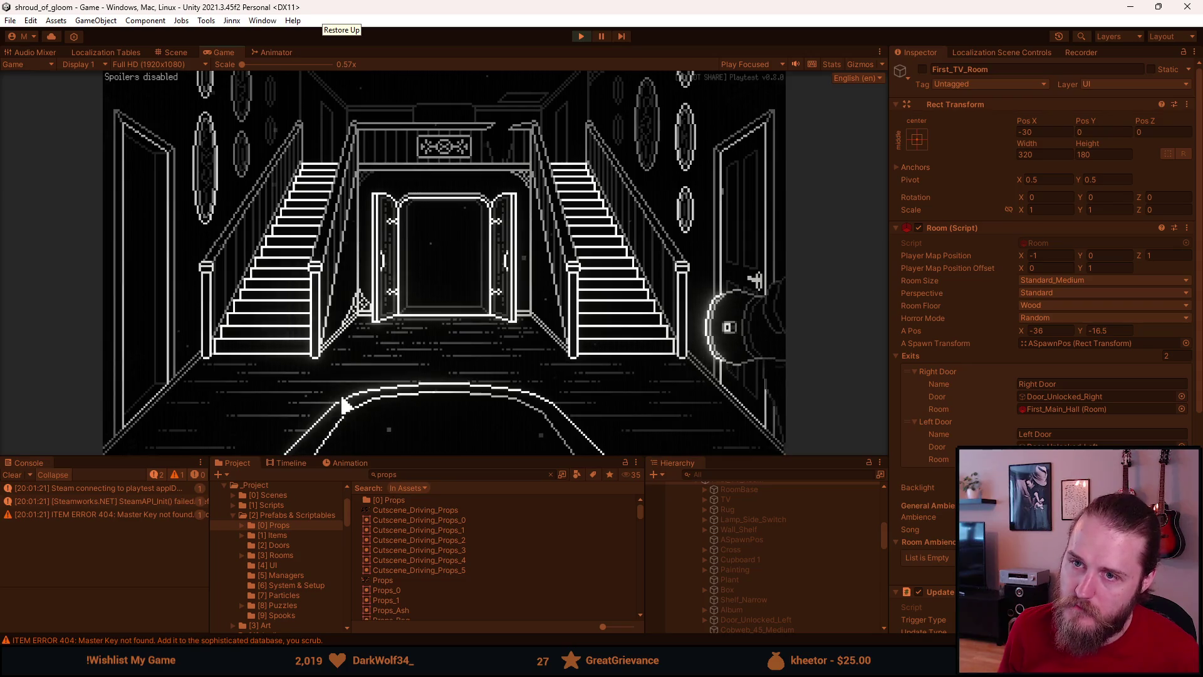
key(grave)
click(382, 189)
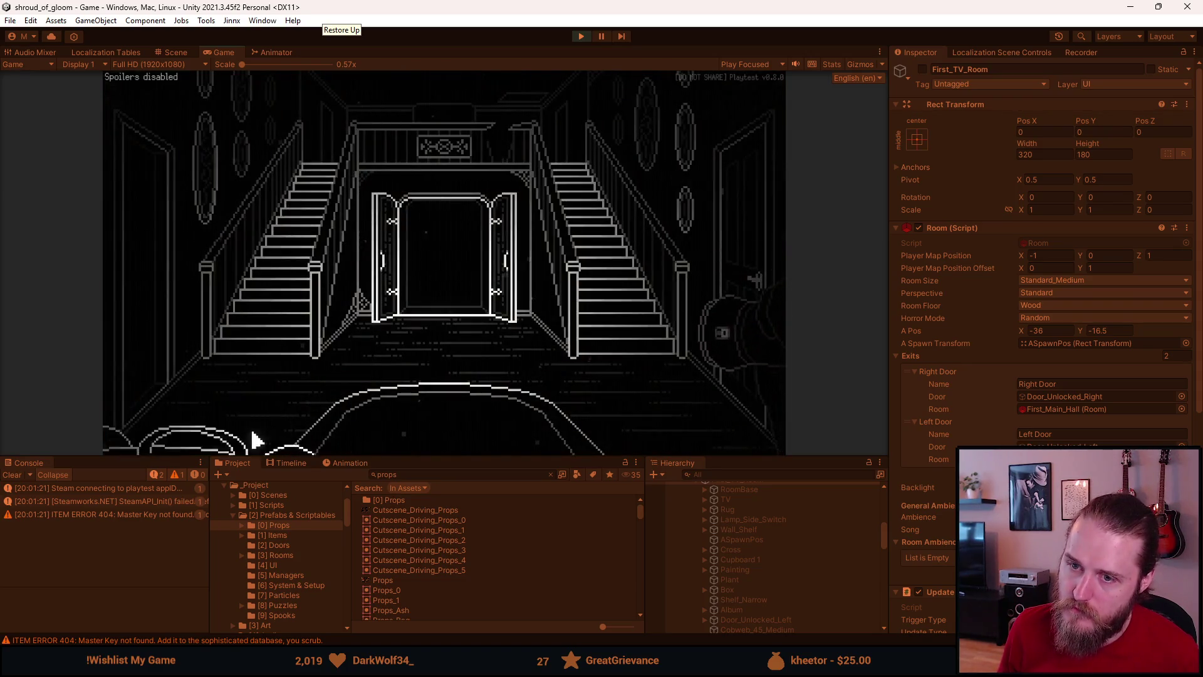
key(grave)
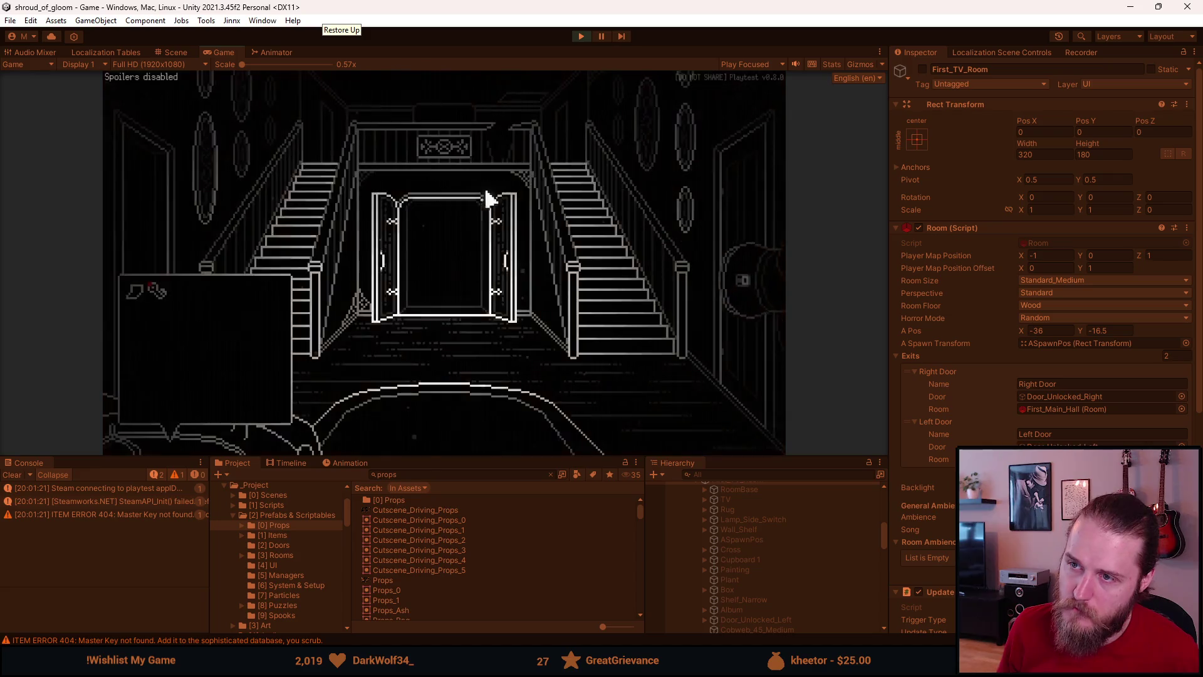
- Enter the clock room and view the grandfather clock close-up
click(744, 215)
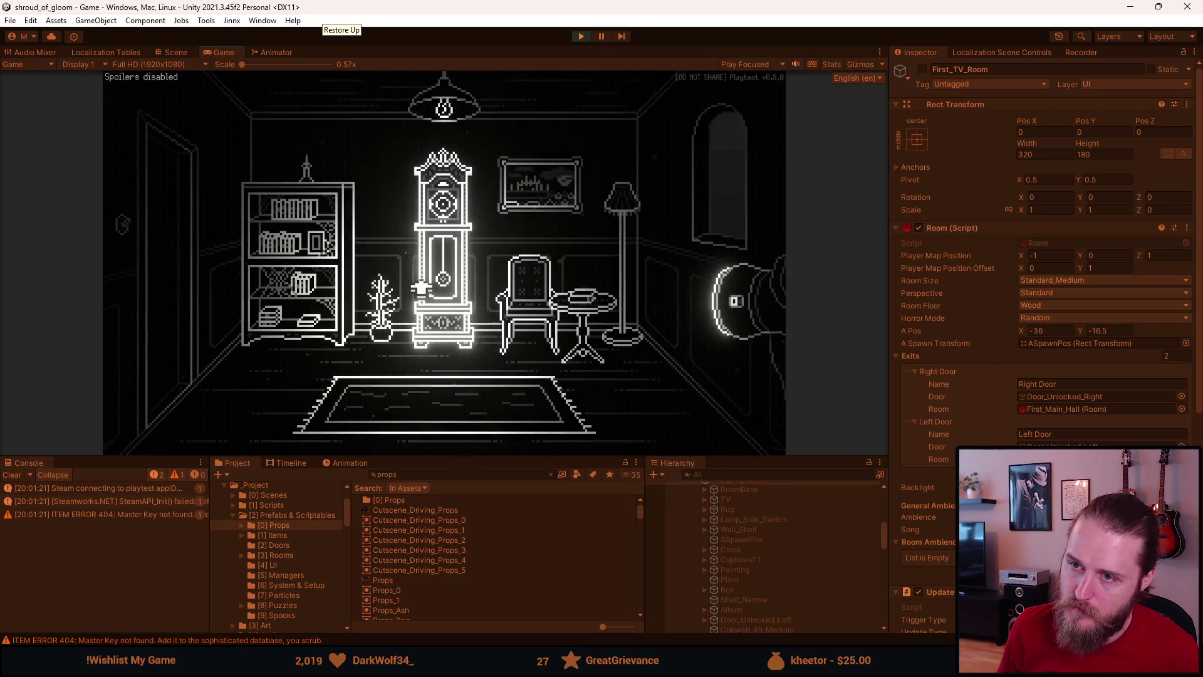
click(439, 280)
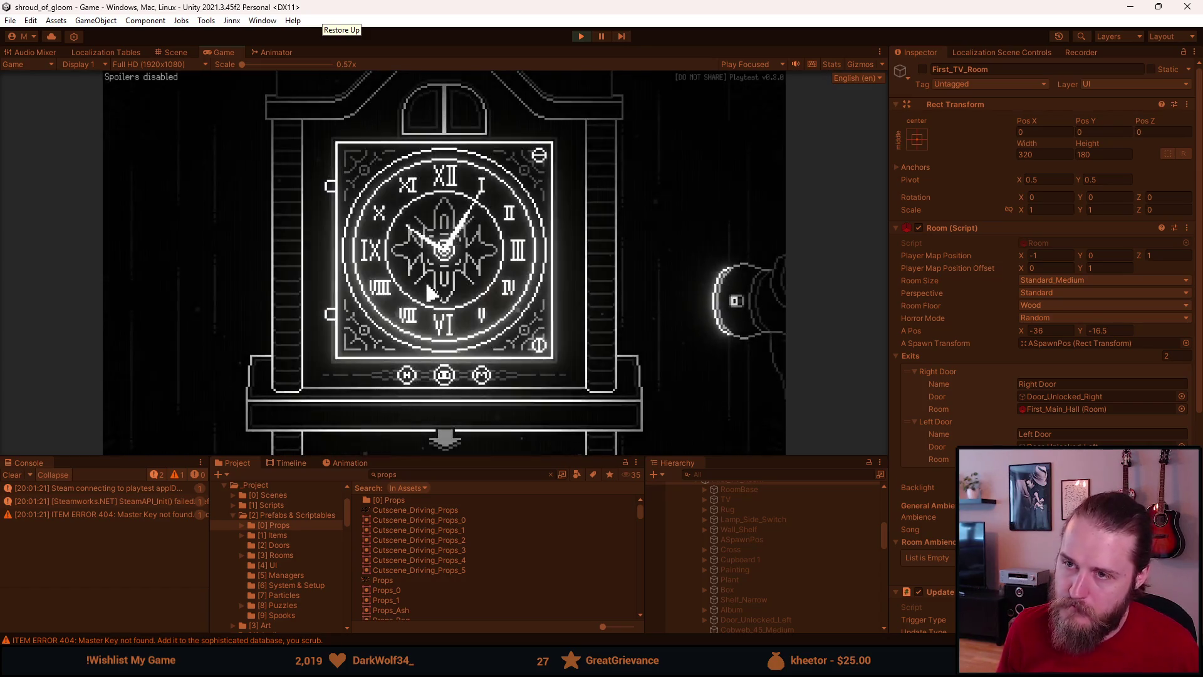
click(380, 340)
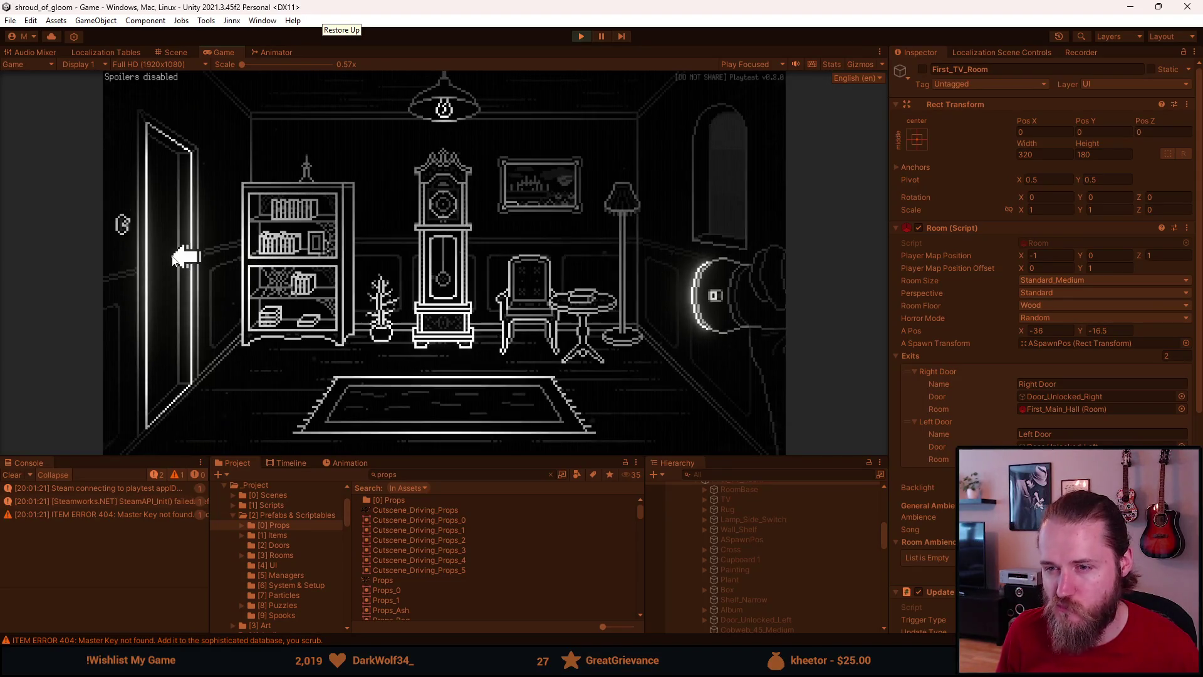
- Walk from the clock room via the hall and fireplace room to the TV room and view the TV
click(174, 259)
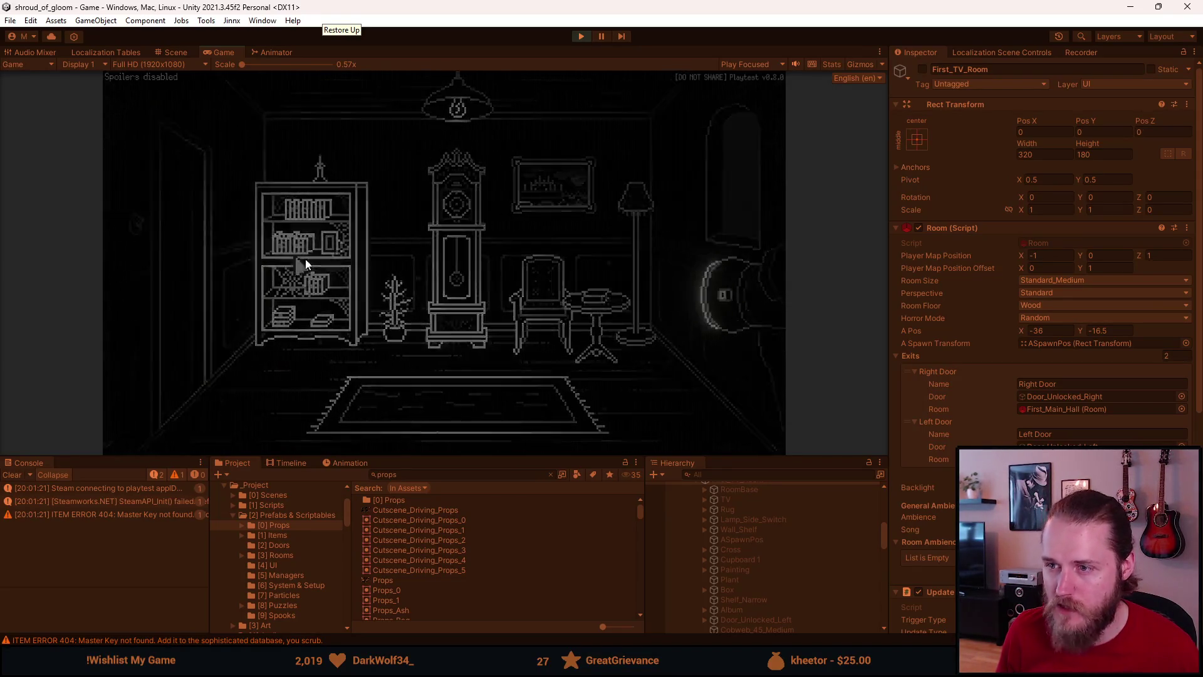
click(380, 259)
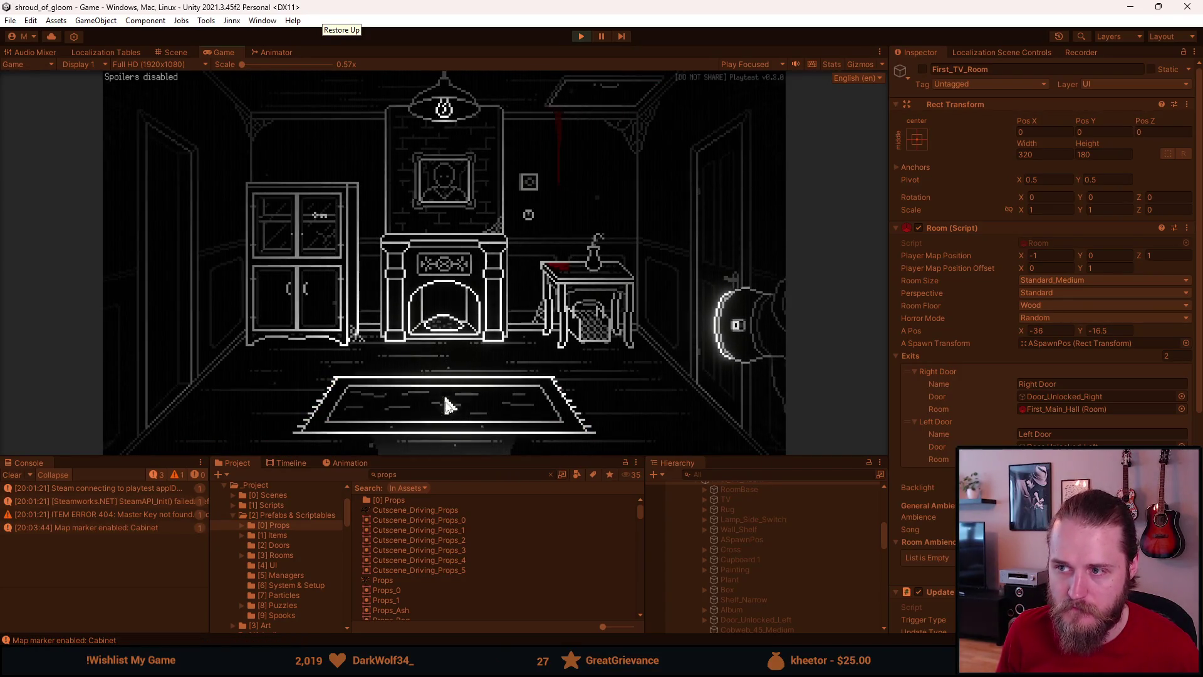
click(446, 439)
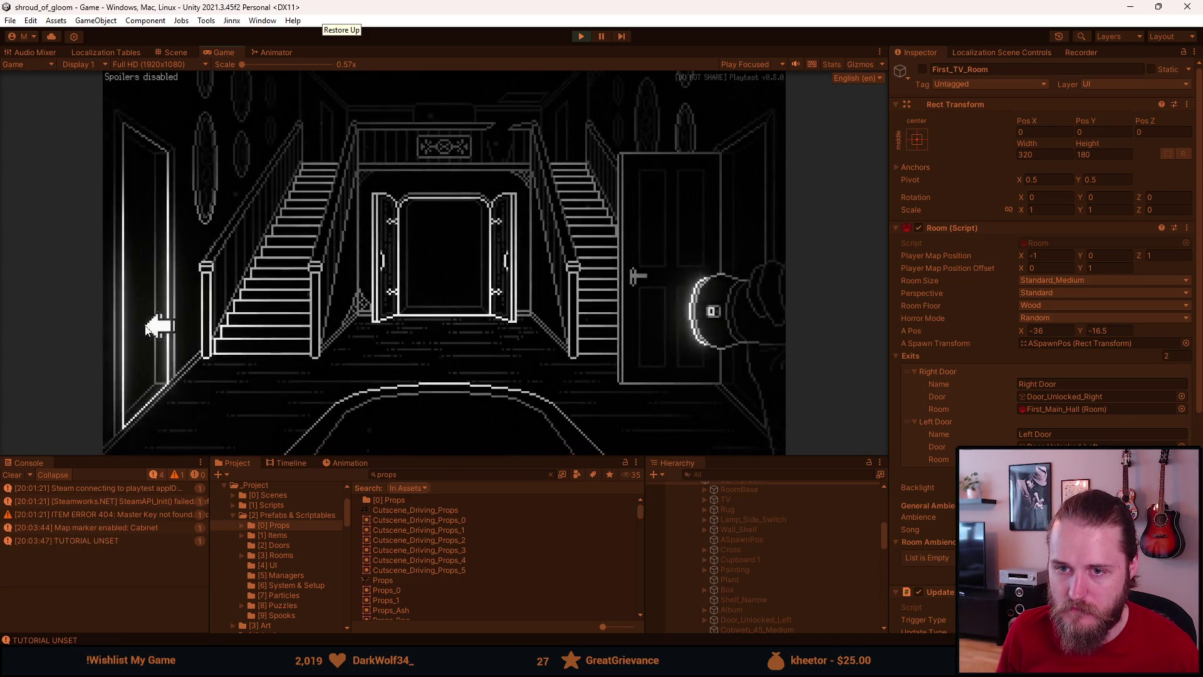
click(151, 332)
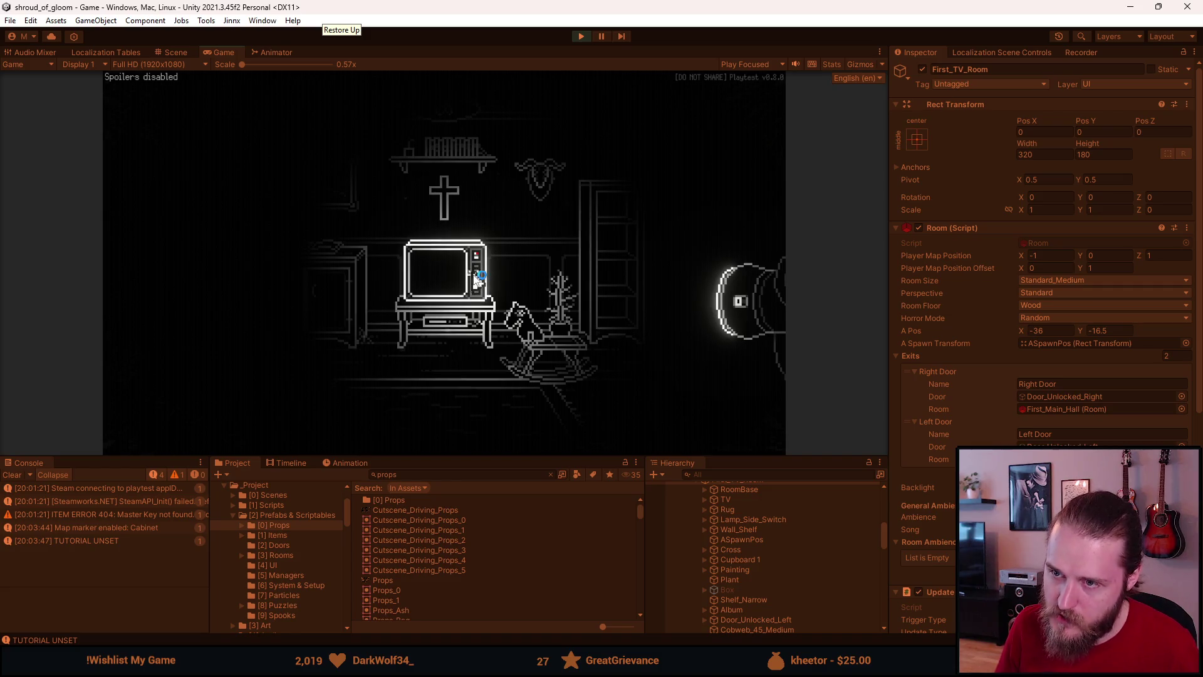
click(475, 278)
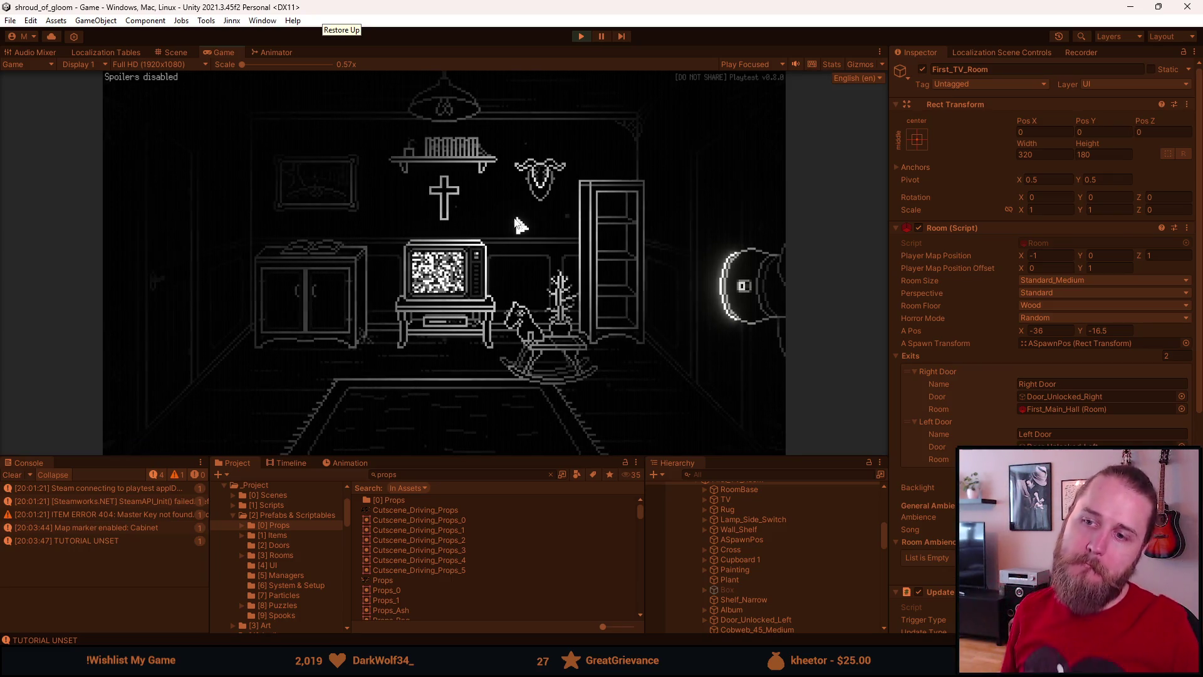
- In the playtest, inspect the cabinet and VCR, then walk to the main hall and the fireplace room and back
click(316, 254)
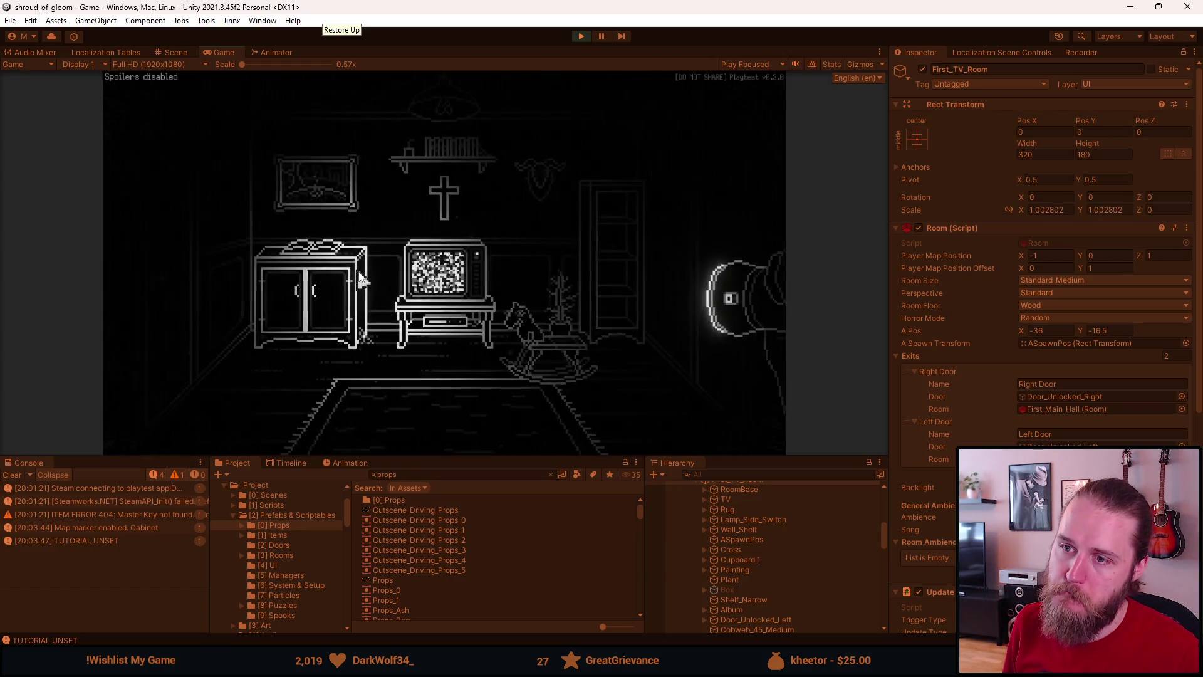
click(418, 319)
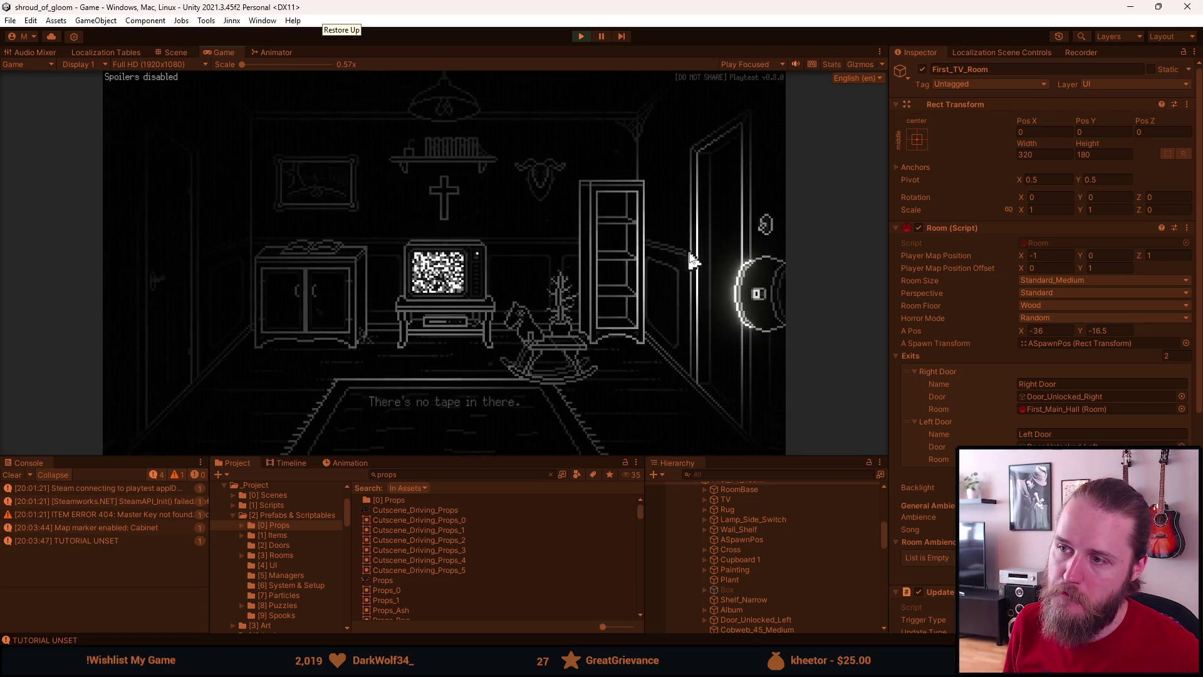
click(689, 248)
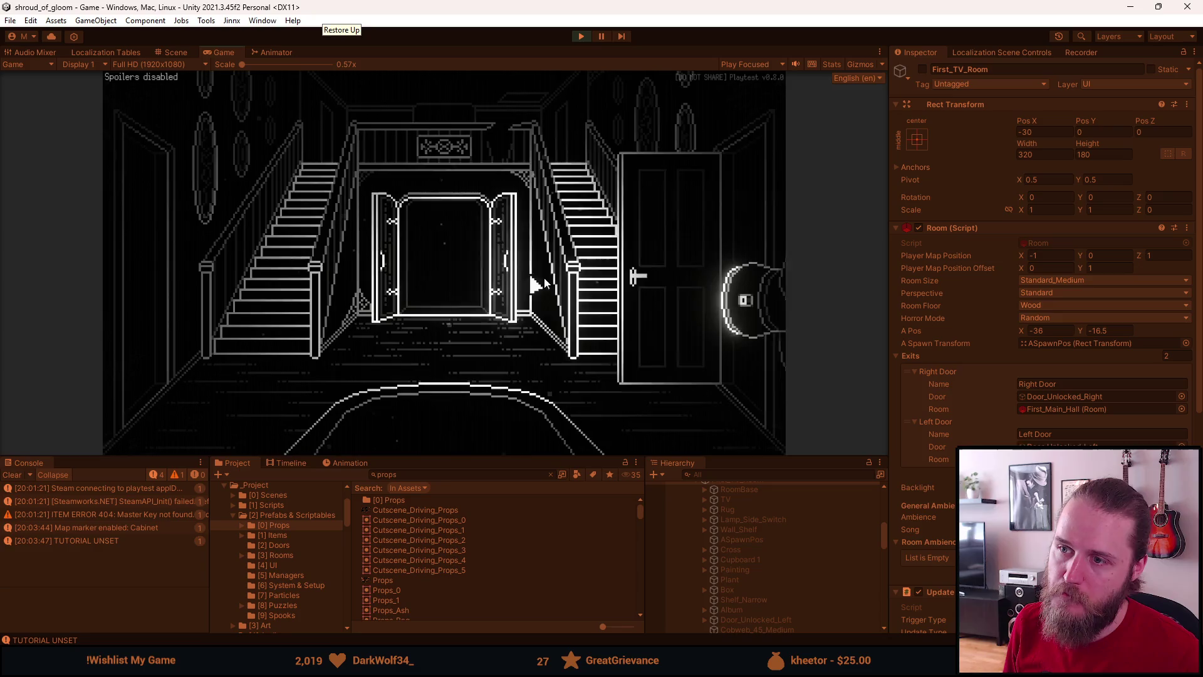
click(689, 263)
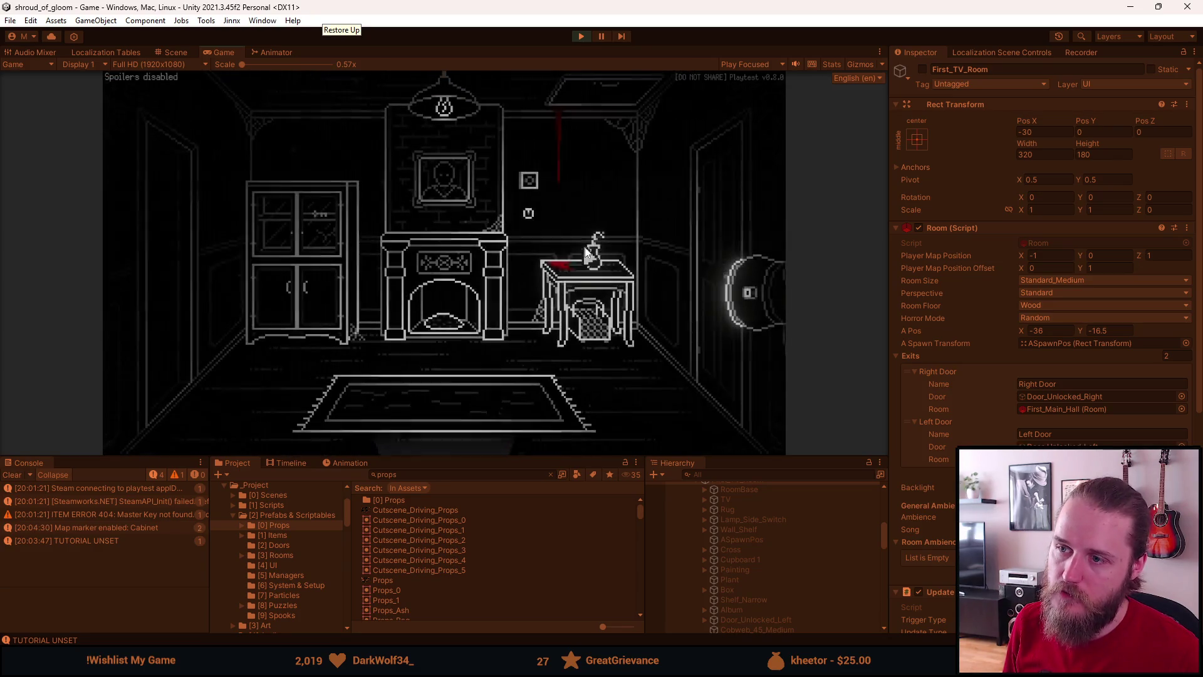
click(448, 437)
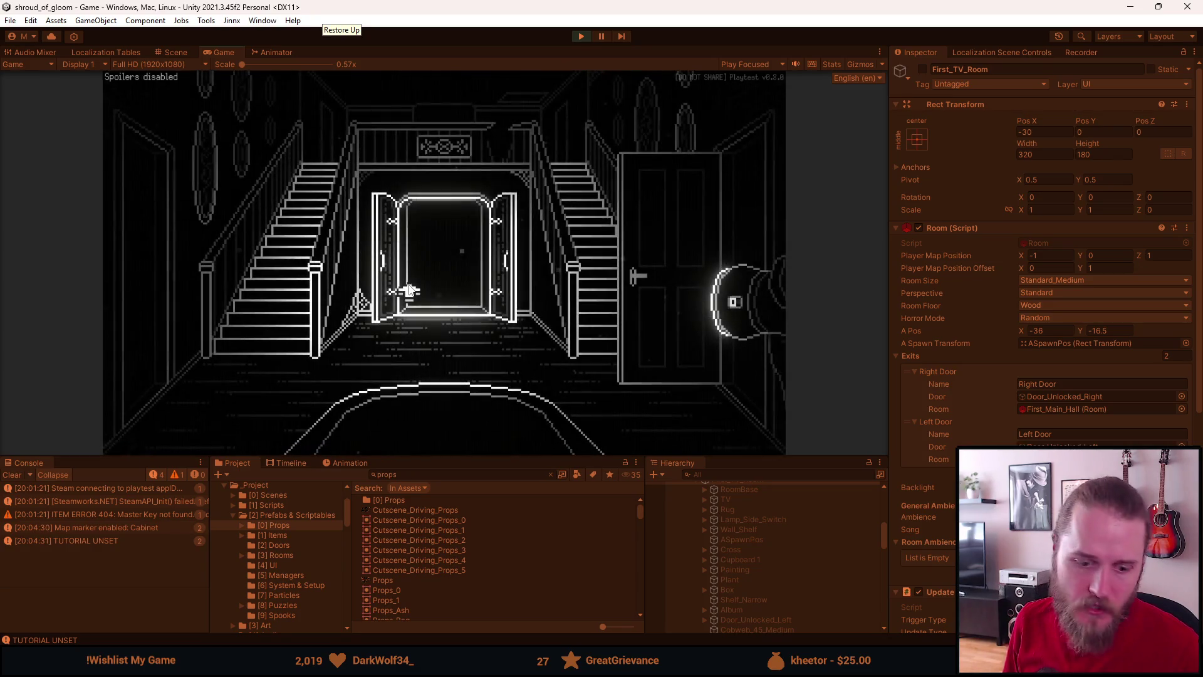